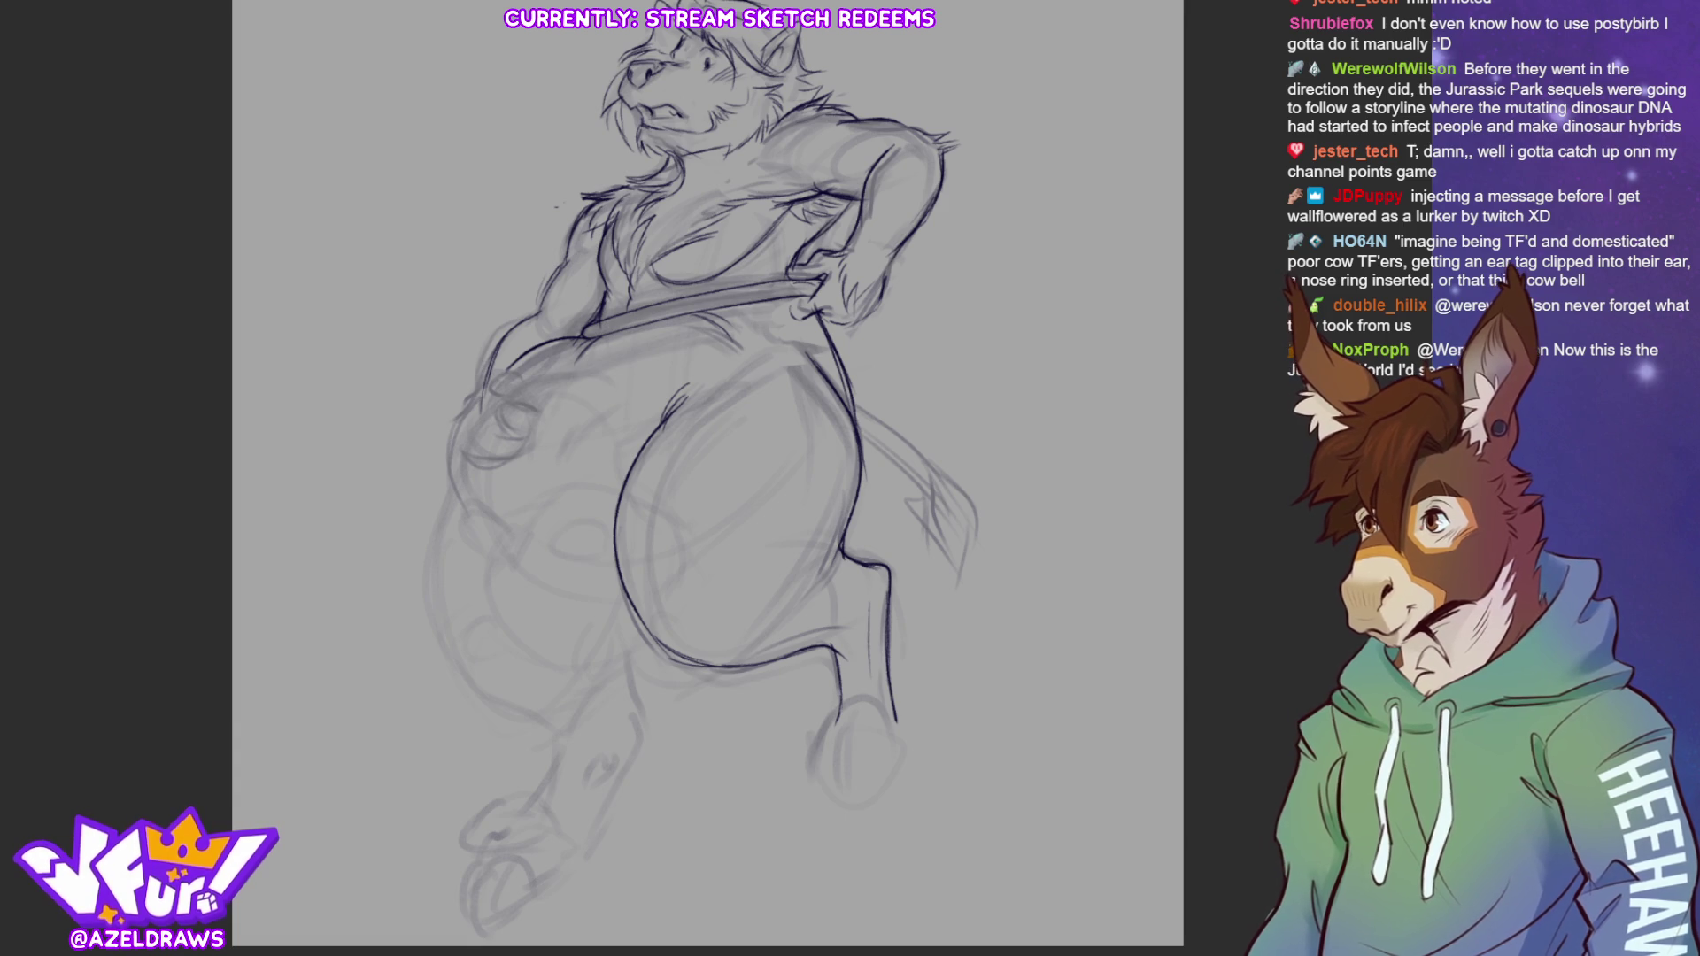
Sketch the belly's left edge by the hand, then the navel with a small oval above it; undo a bad stroke
{"action": "left_click_drag", "start_coordinate": [490, 360], "coordinate": [450, 405]}
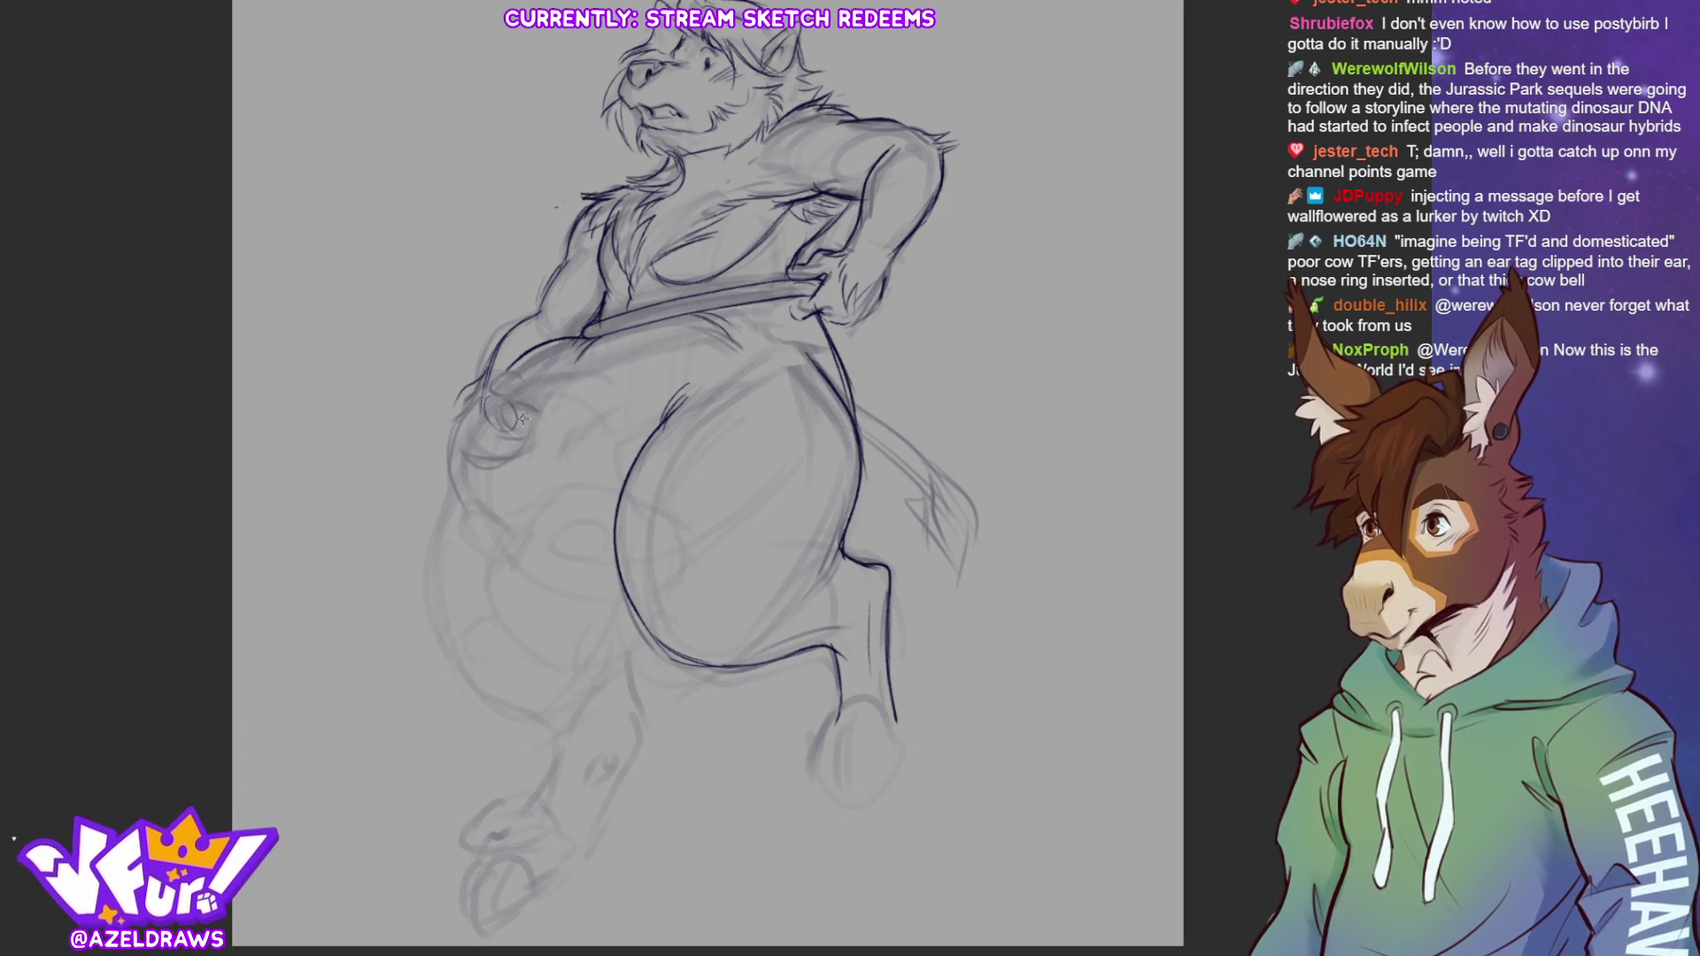
{"action": "mouse_move", "coordinate": [491, 408]}
{"action": "left_mouse_down"}
{"action": "mouse_move", "coordinate": [523, 427]}
{"action": "mouse_move", "coordinate": [507, 401]}
{"action": "mouse_move", "coordinate": [524, 411]}
{"action": "mouse_move", "coordinate": [527, 430]}
{"action": "mouse_move", "coordinate": [515, 367]}
{"action": "left_mouse_up"}
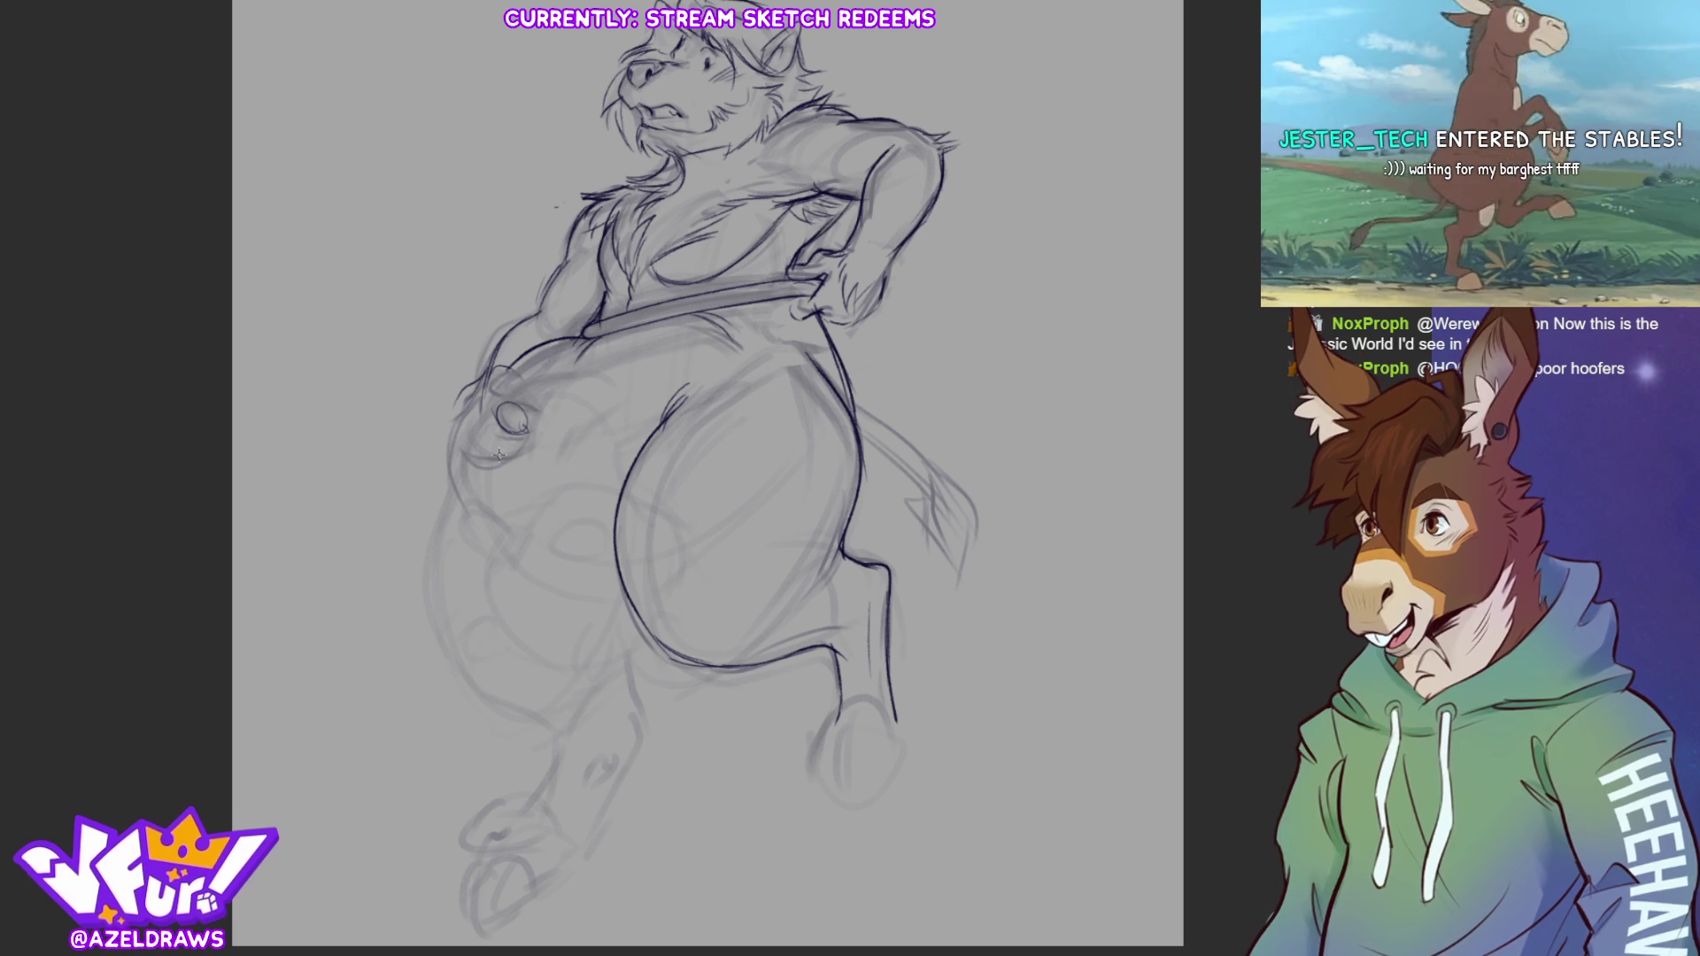
{"action": "mouse_move", "coordinate": [507, 399]}
{"action": "left_mouse_down"}
{"action": "mouse_move", "coordinate": [489, 390]}
{"action": "mouse_move", "coordinate": [523, 385]}
{"action": "left_mouse_up"}
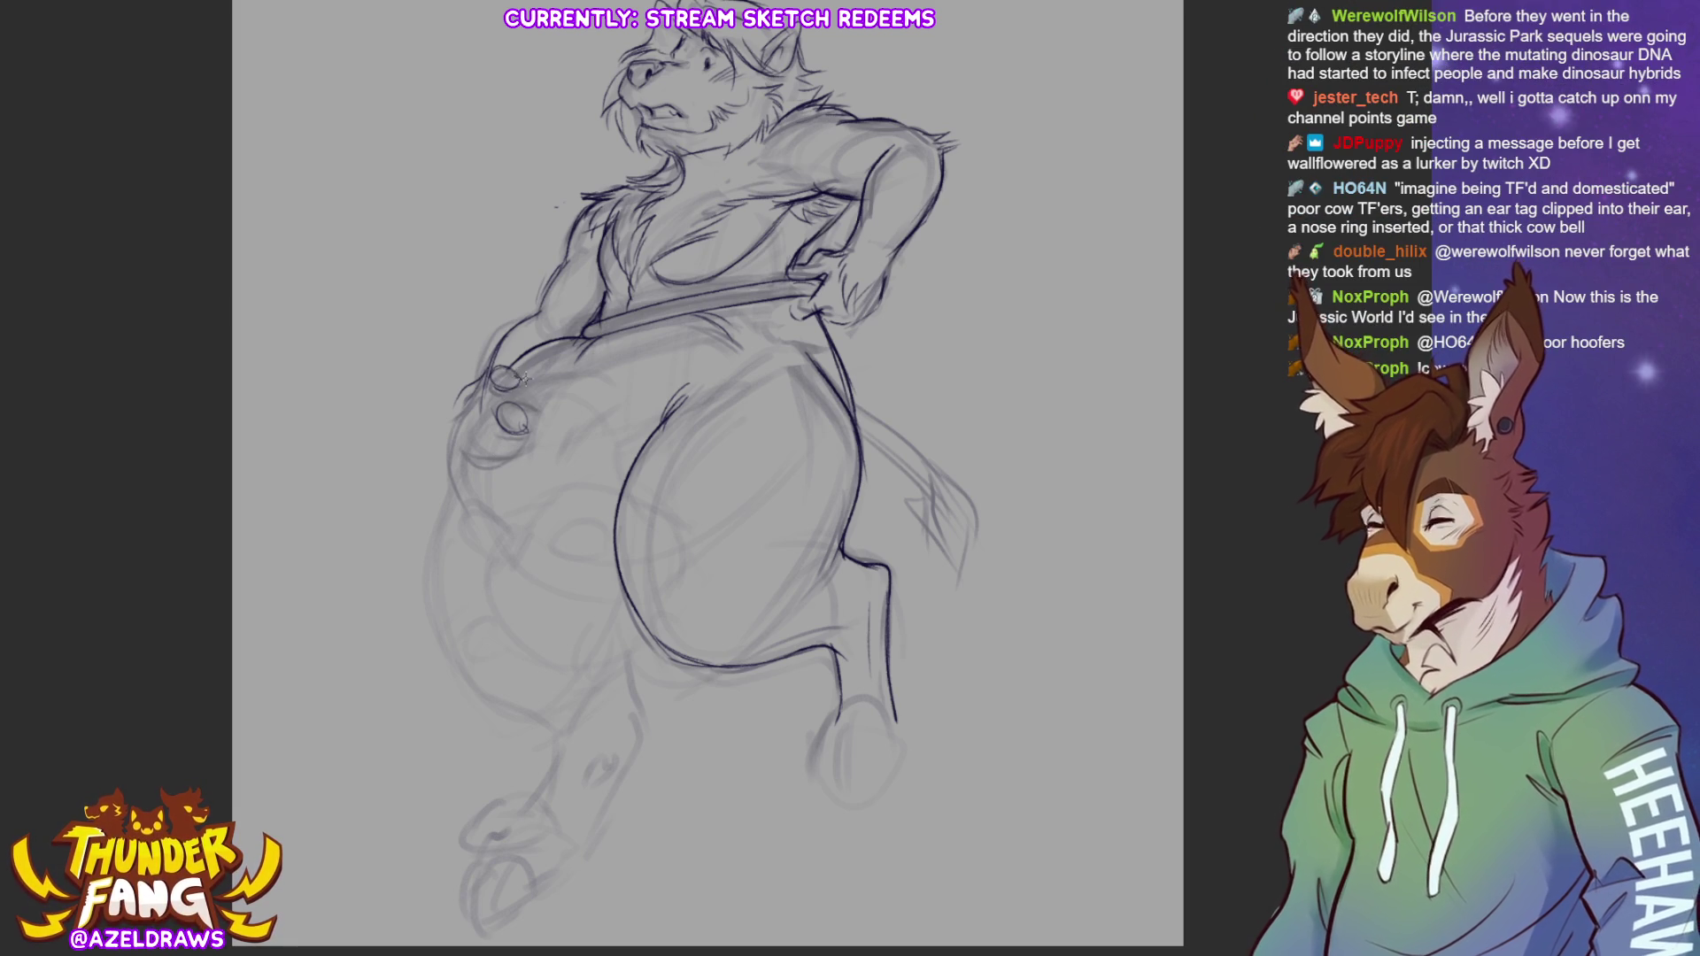
{"action": "mouse_move", "coordinate": [483, 372]}
{"action": "left_mouse_down"}
{"action": "mouse_move", "coordinate": [458, 406]}
{"action": "mouse_move", "coordinate": [487, 444]}
{"action": "mouse_move", "coordinate": [523, 439]}
{"action": "mouse_move", "coordinate": [496, 424]}
{"action": "mouse_move", "coordinate": [525, 434]}
{"action": "mouse_move", "coordinate": [487, 425]}
{"action": "mouse_move", "coordinate": [509, 447]}
{"action": "mouse_move", "coordinate": [468, 423]}
{"action": "mouse_move", "coordinate": [488, 455]}
{"action": "mouse_move", "coordinate": [487, 430]}
{"action": "mouse_move", "coordinate": [463, 457]}
{"action": "left_mouse_up"}
{"action": "key", "text": "ctrl+z"}
{"action": "key", "text": "ctrl+z"}
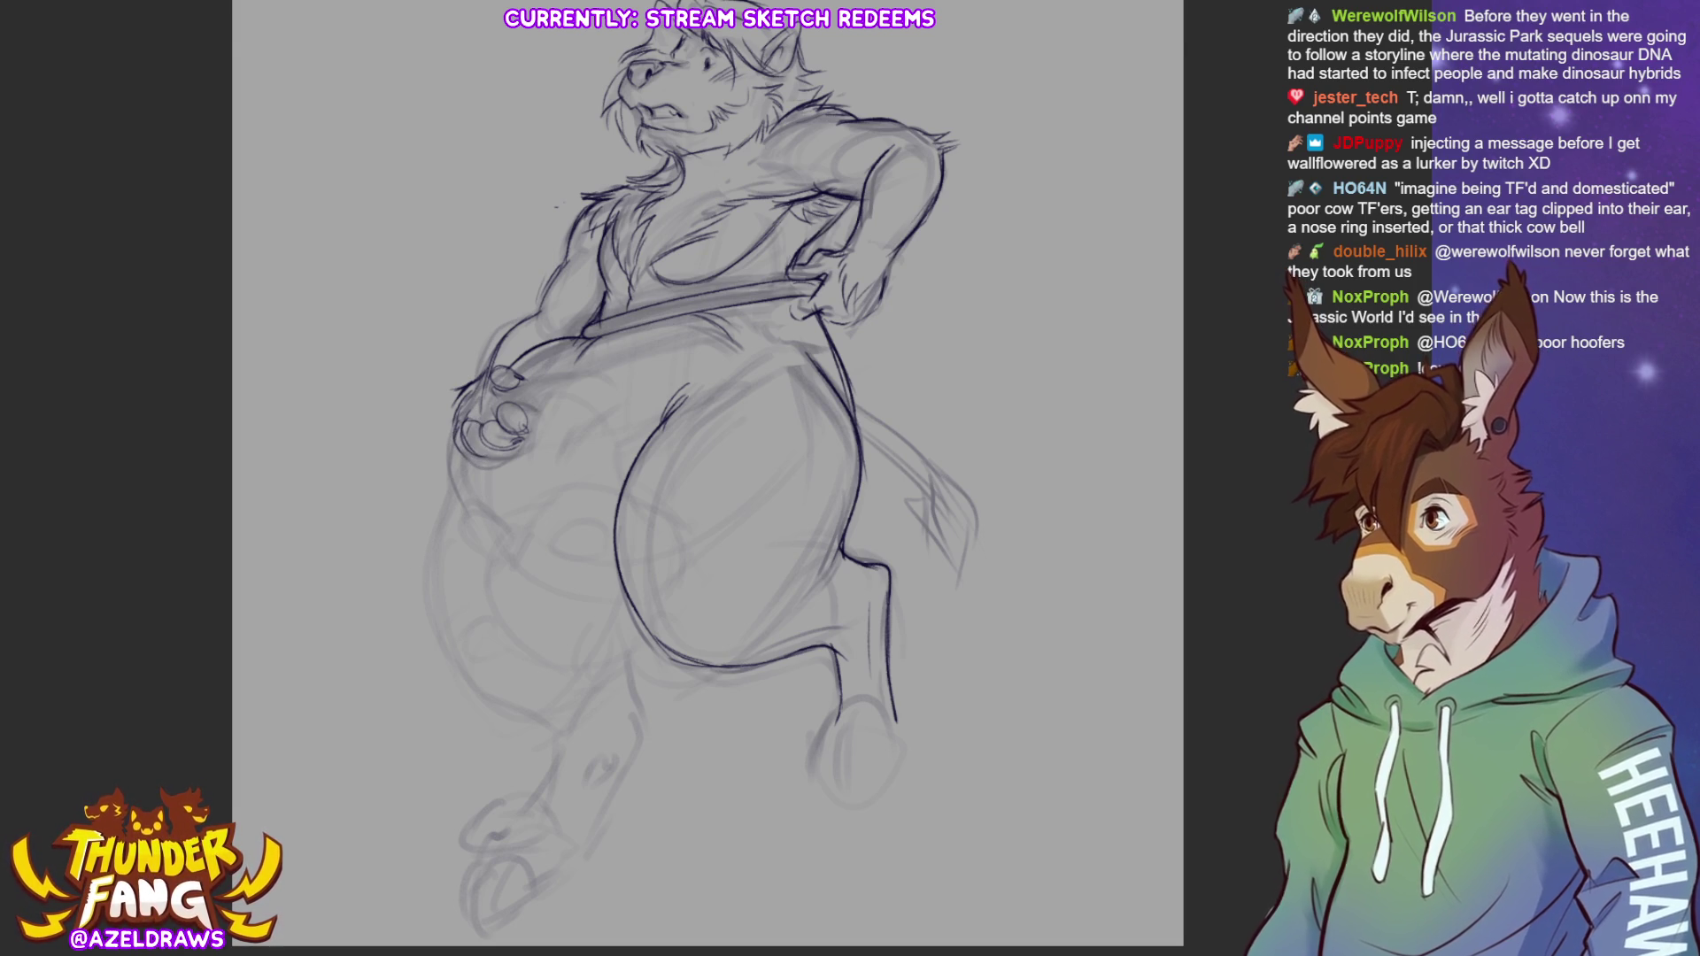
{"action": "scroll", "coordinate": [708, 478], "scroll_direction": "up", "scroll_amount": 2}
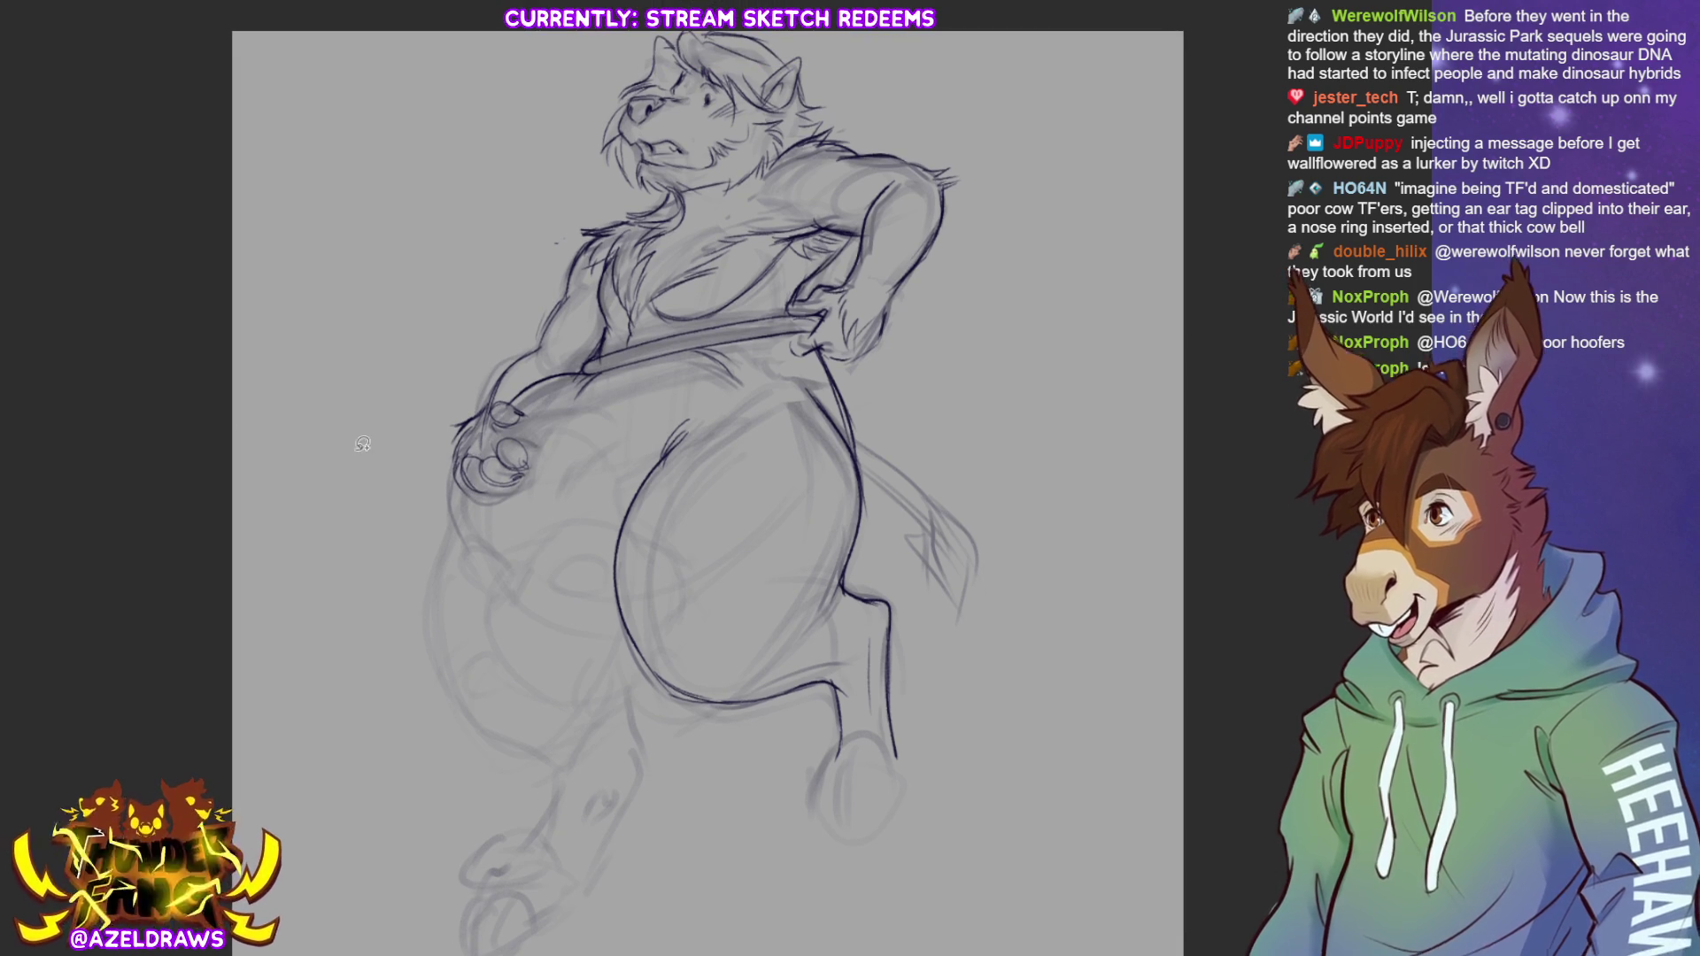
Lasso the cow's head, move it down-left and enlarge it slightly, then confirm and deselect
{"action": "mouse_move", "coordinate": [704, 188]}
{"action": "left_mouse_down"}
{"action": "mouse_move", "coordinate": [592, 187]}
{"action": "mouse_move", "coordinate": [624, 25]}
{"action": "mouse_move", "coordinate": [850, 117]}
{"action": "mouse_move", "coordinate": [733, 190]}
{"action": "mouse_move", "coordinate": [779, 128]}
{"action": "mouse_move", "coordinate": [716, 116]}
{"action": "left_mouse_up"}
{"action": "left_click", "coordinate": [788, 239]}
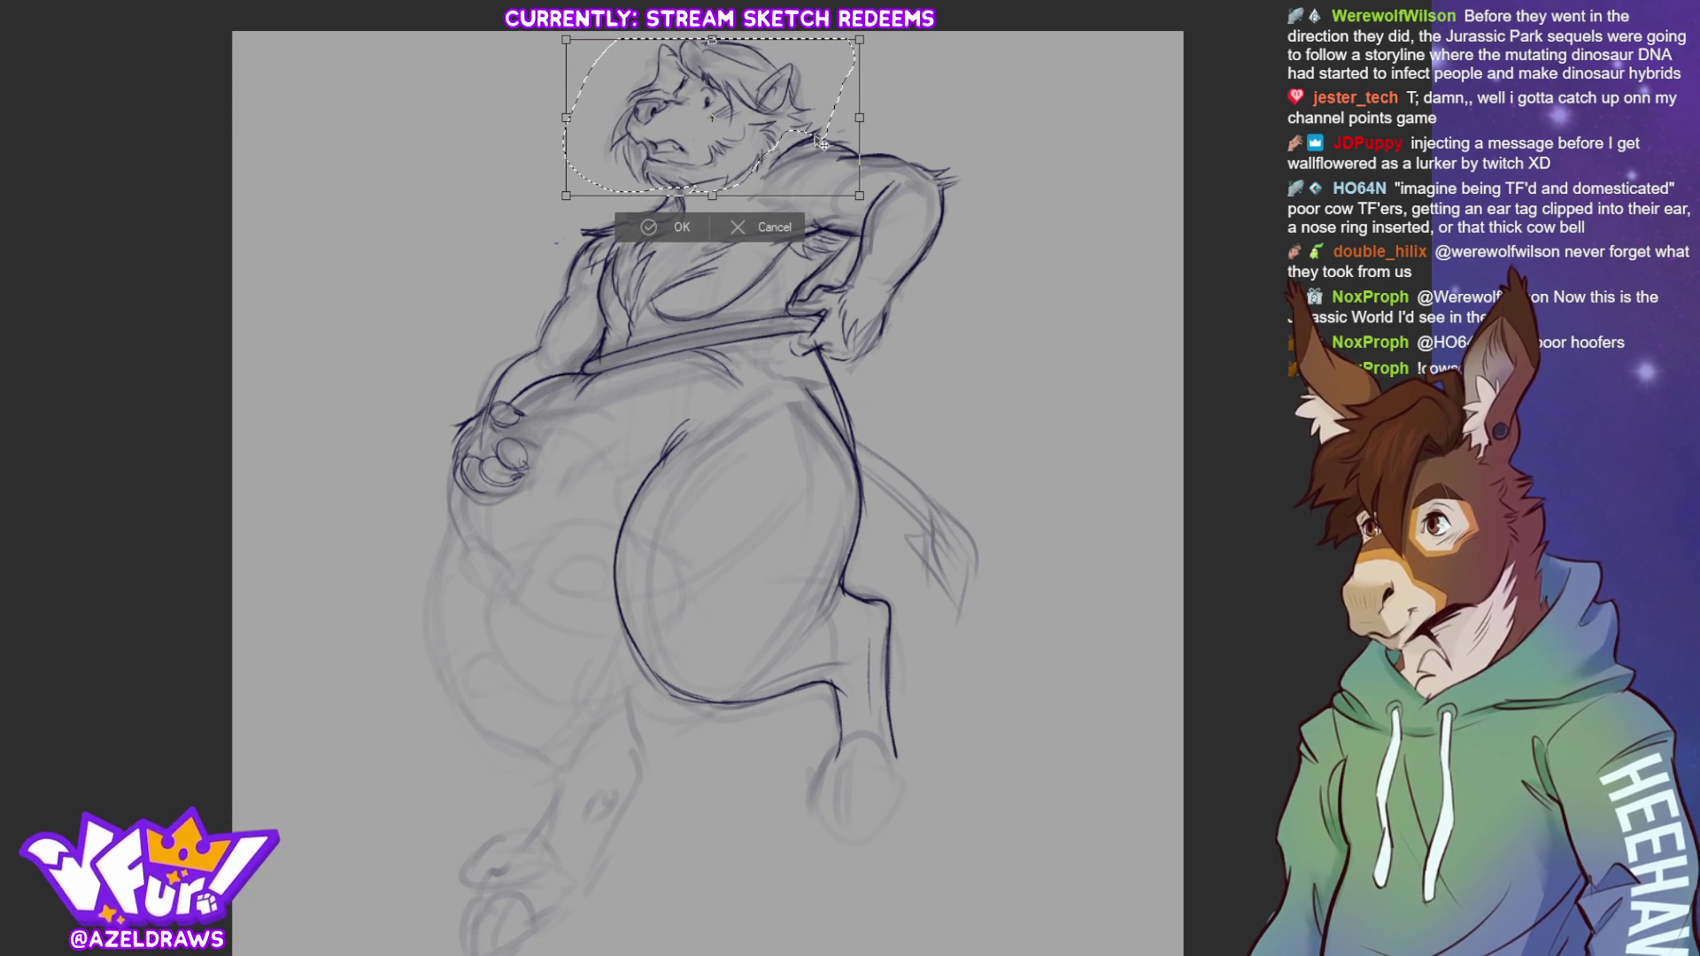
{"action": "left_click_drag", "start_coordinate": [857, 126], "coordinate": [823, 139]}
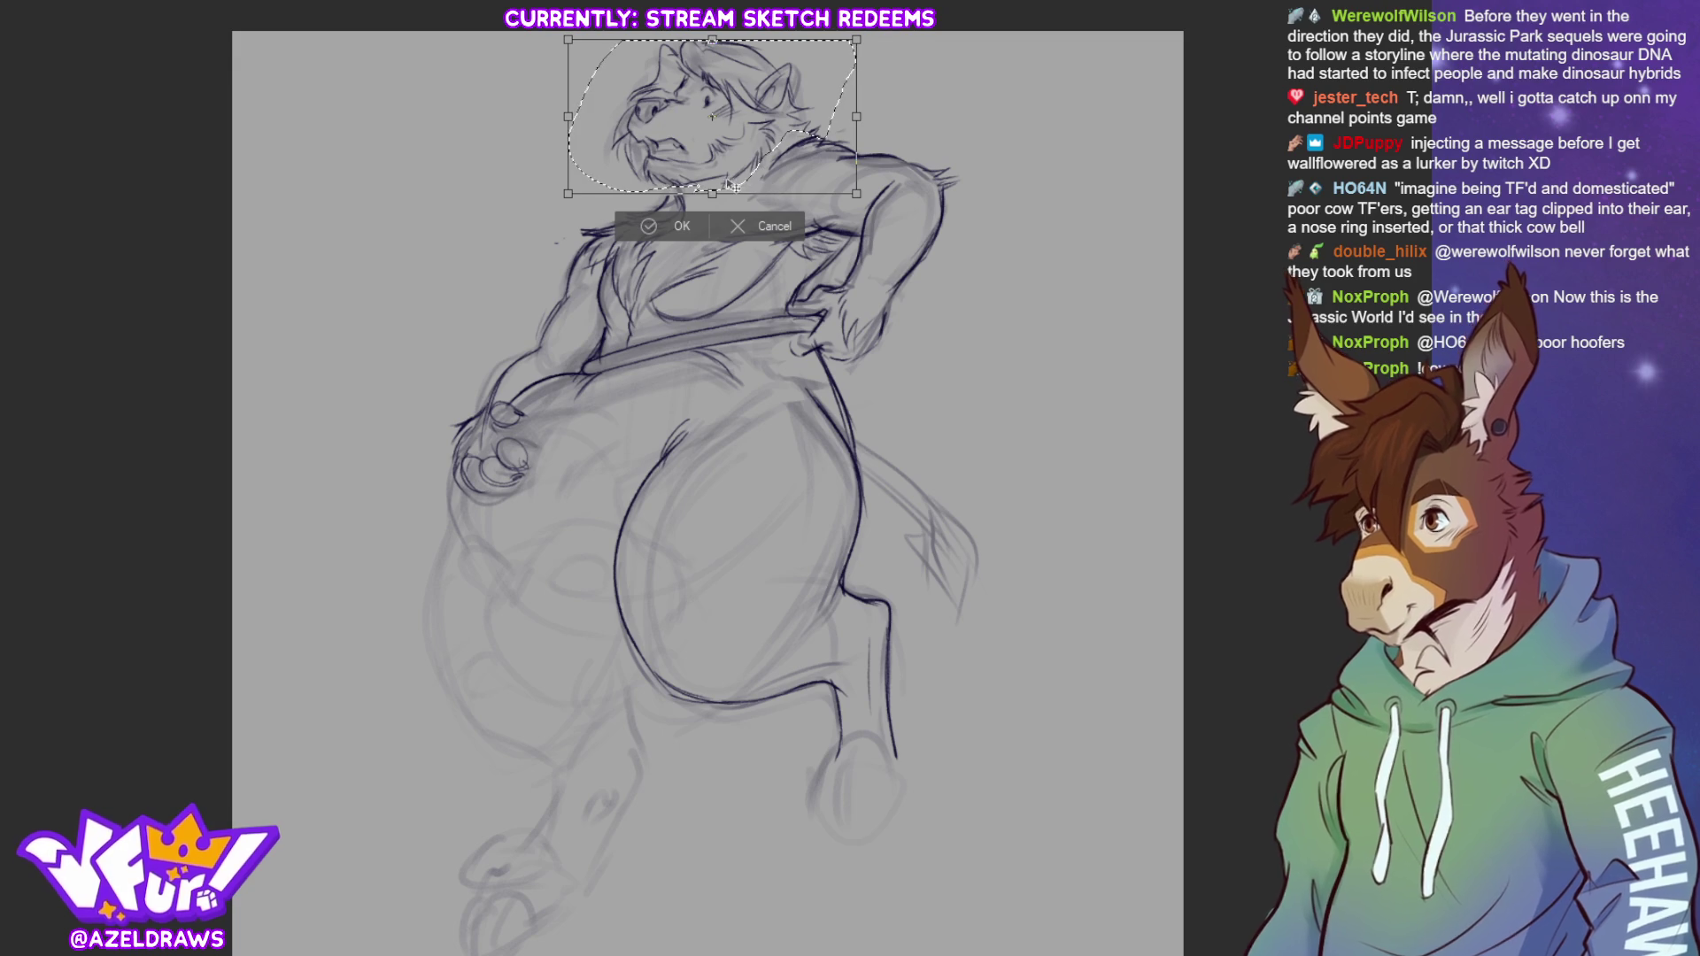
{"action": "left_click_drag", "start_coordinate": [729, 185], "coordinate": [726, 183]}
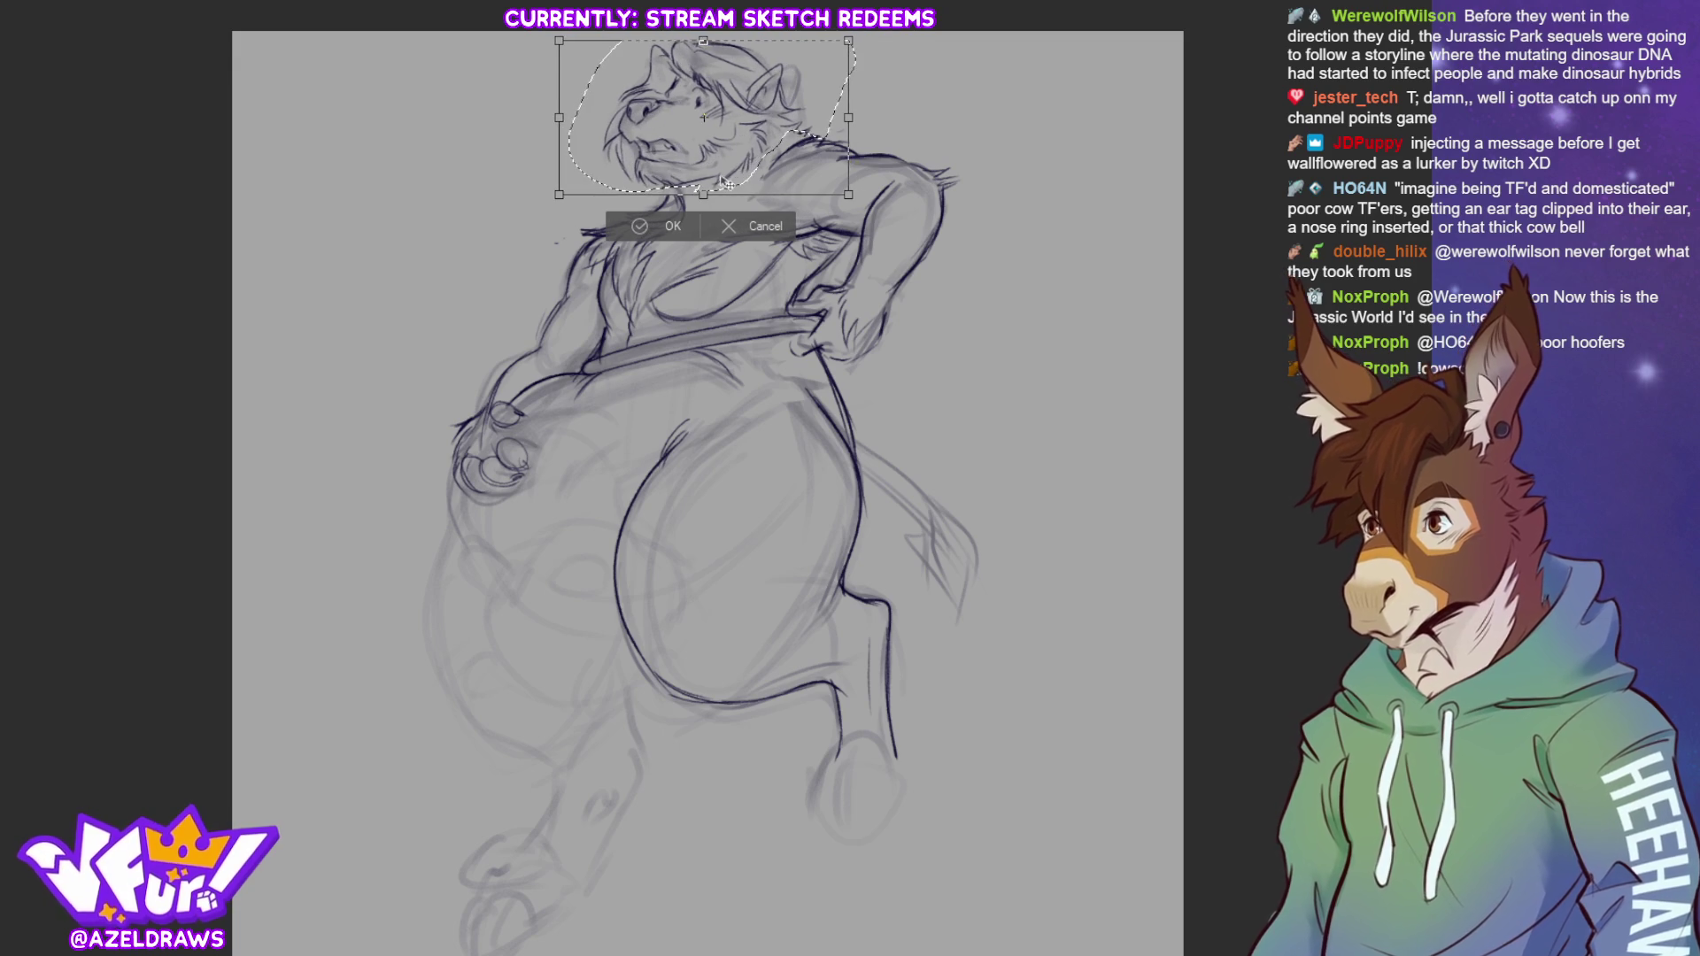
{"action": "left_click", "coordinate": [629, 229]}
{"action": "left_click", "coordinate": [527, 226]}
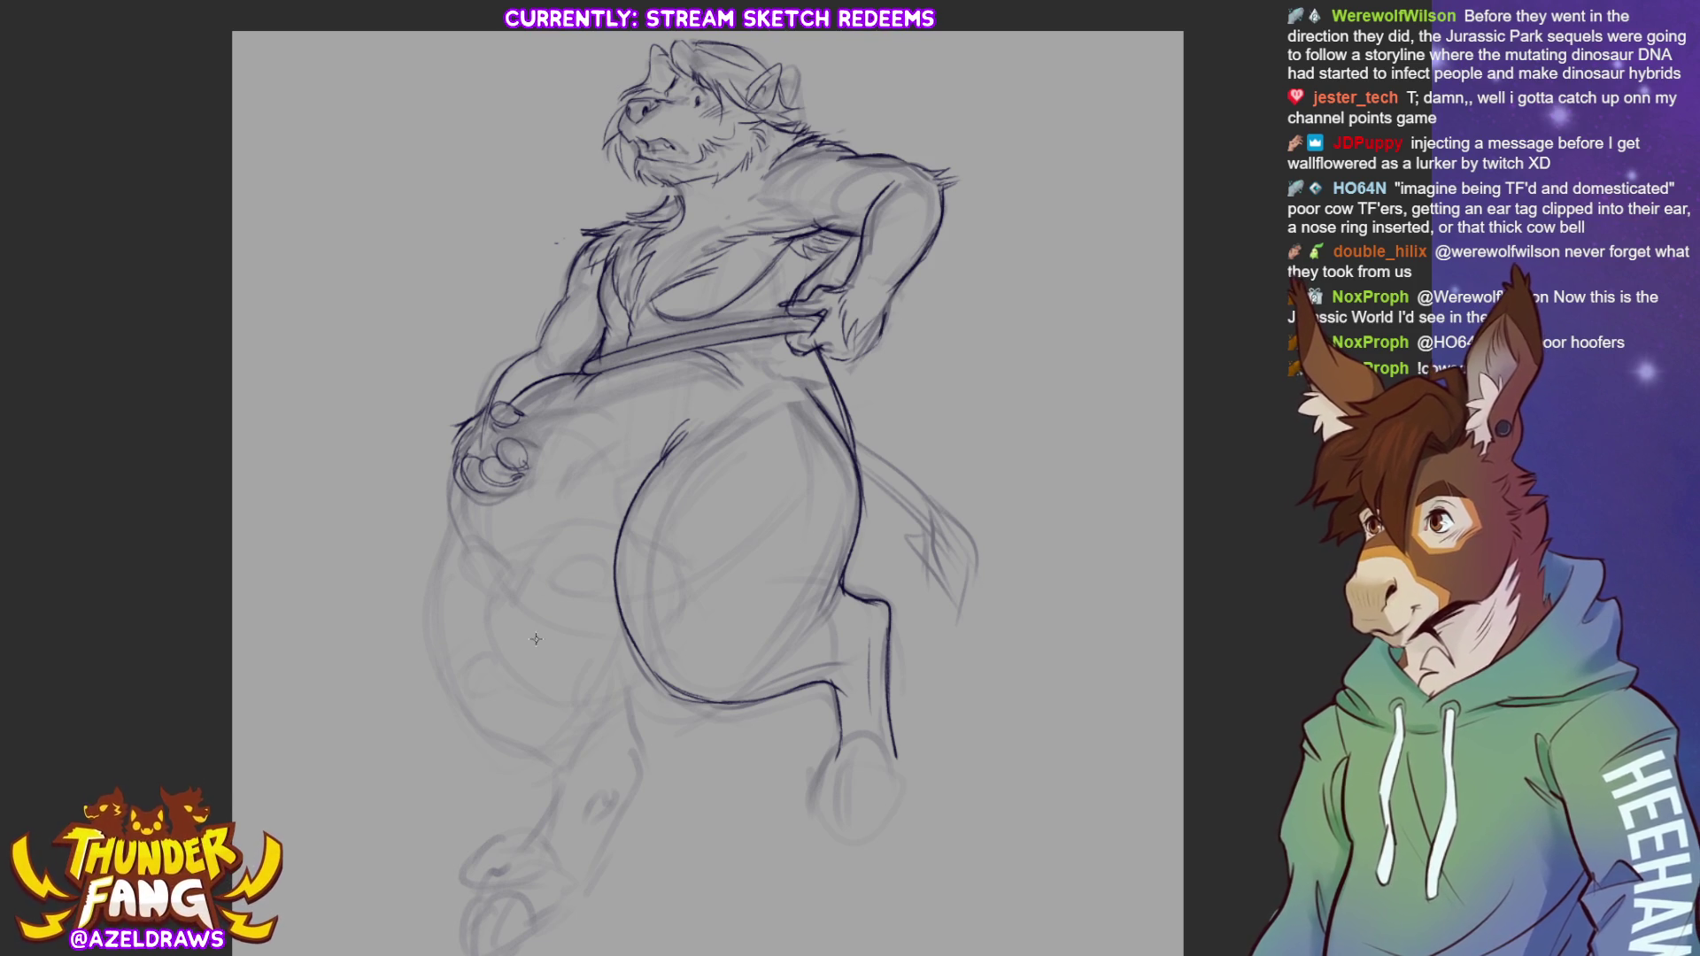
Redraw the belly's left edge, extend the lower leg line, and outline the right hoof with a toe split
{"action": "left_click_drag", "start_coordinate": [525, 469], "coordinate": [541, 447]}
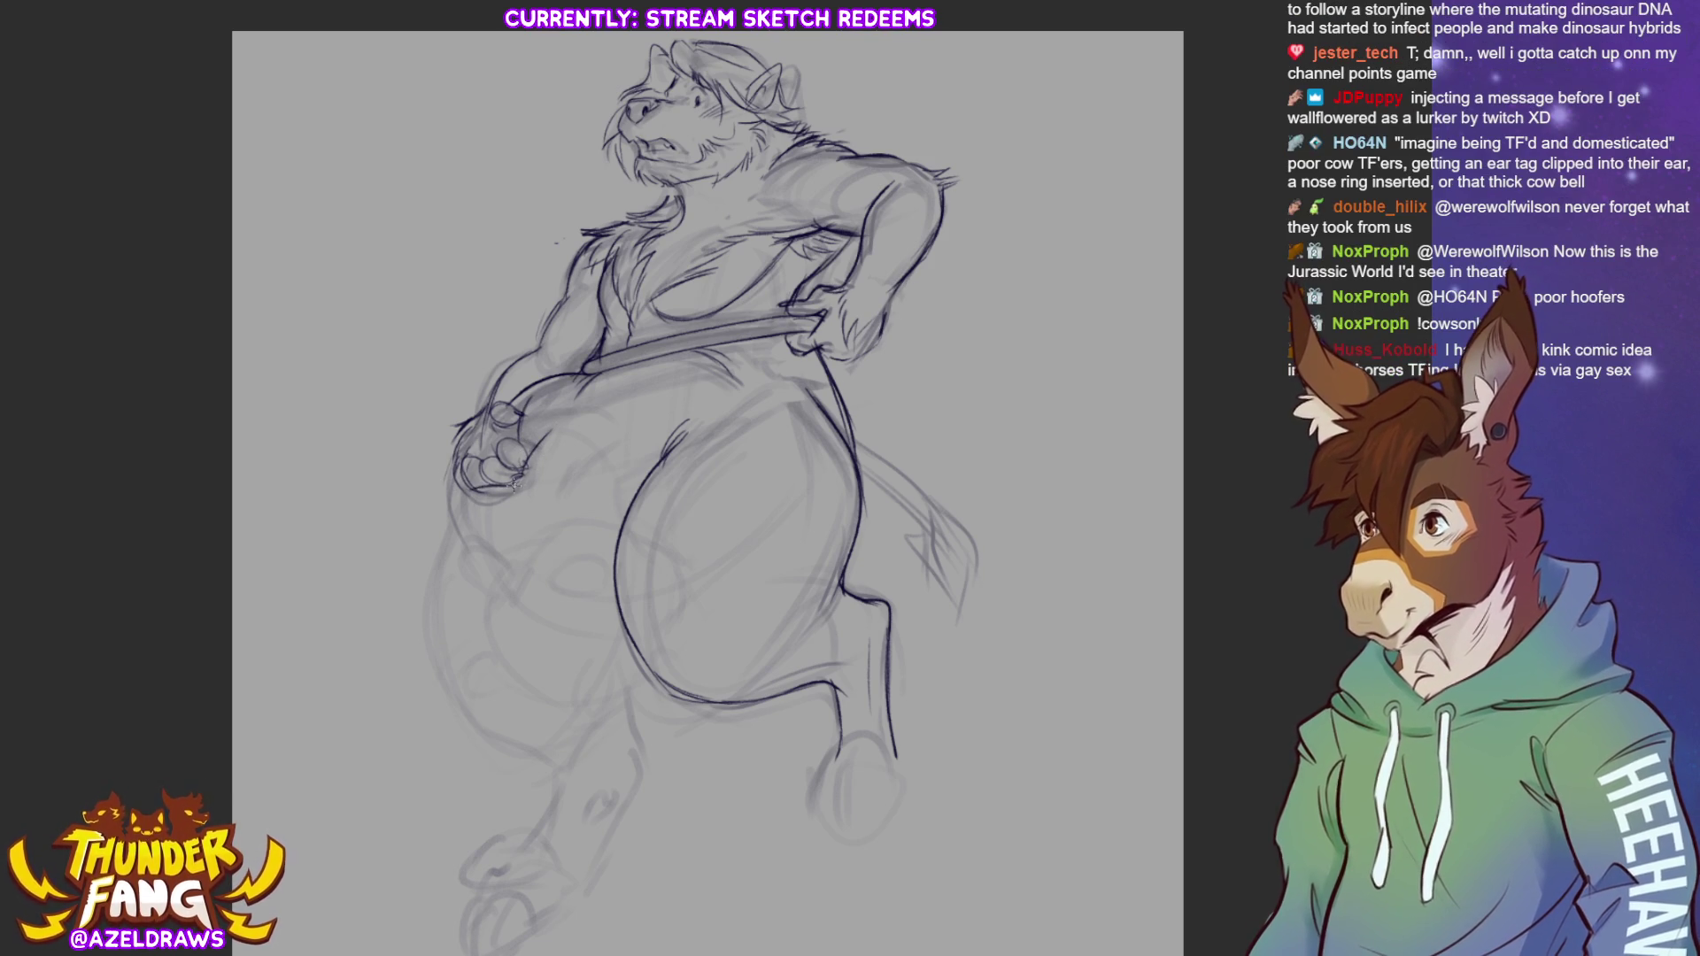
{"action": "mouse_move", "coordinate": [467, 462]}
{"action": "left_mouse_down"}
{"action": "mouse_move", "coordinate": [450, 547]}
{"action": "mouse_move", "coordinate": [479, 568]}
{"action": "left_mouse_up"}
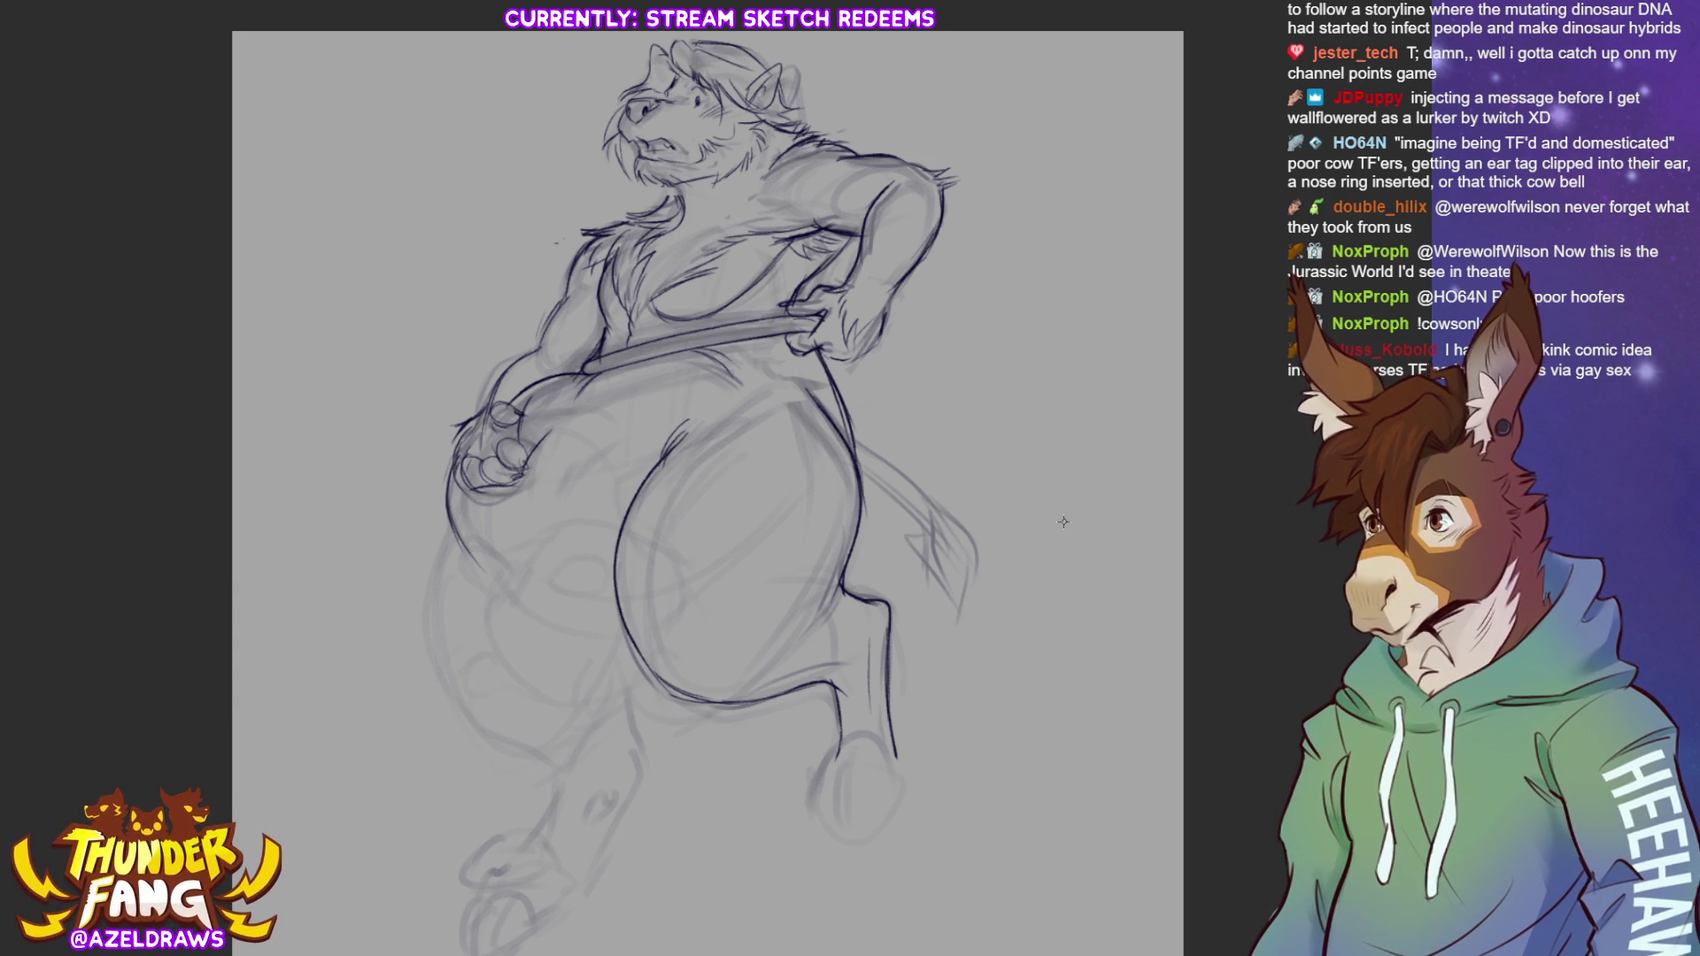
{"action": "left_click_drag", "start_coordinate": [890, 746], "coordinate": [897, 763]}
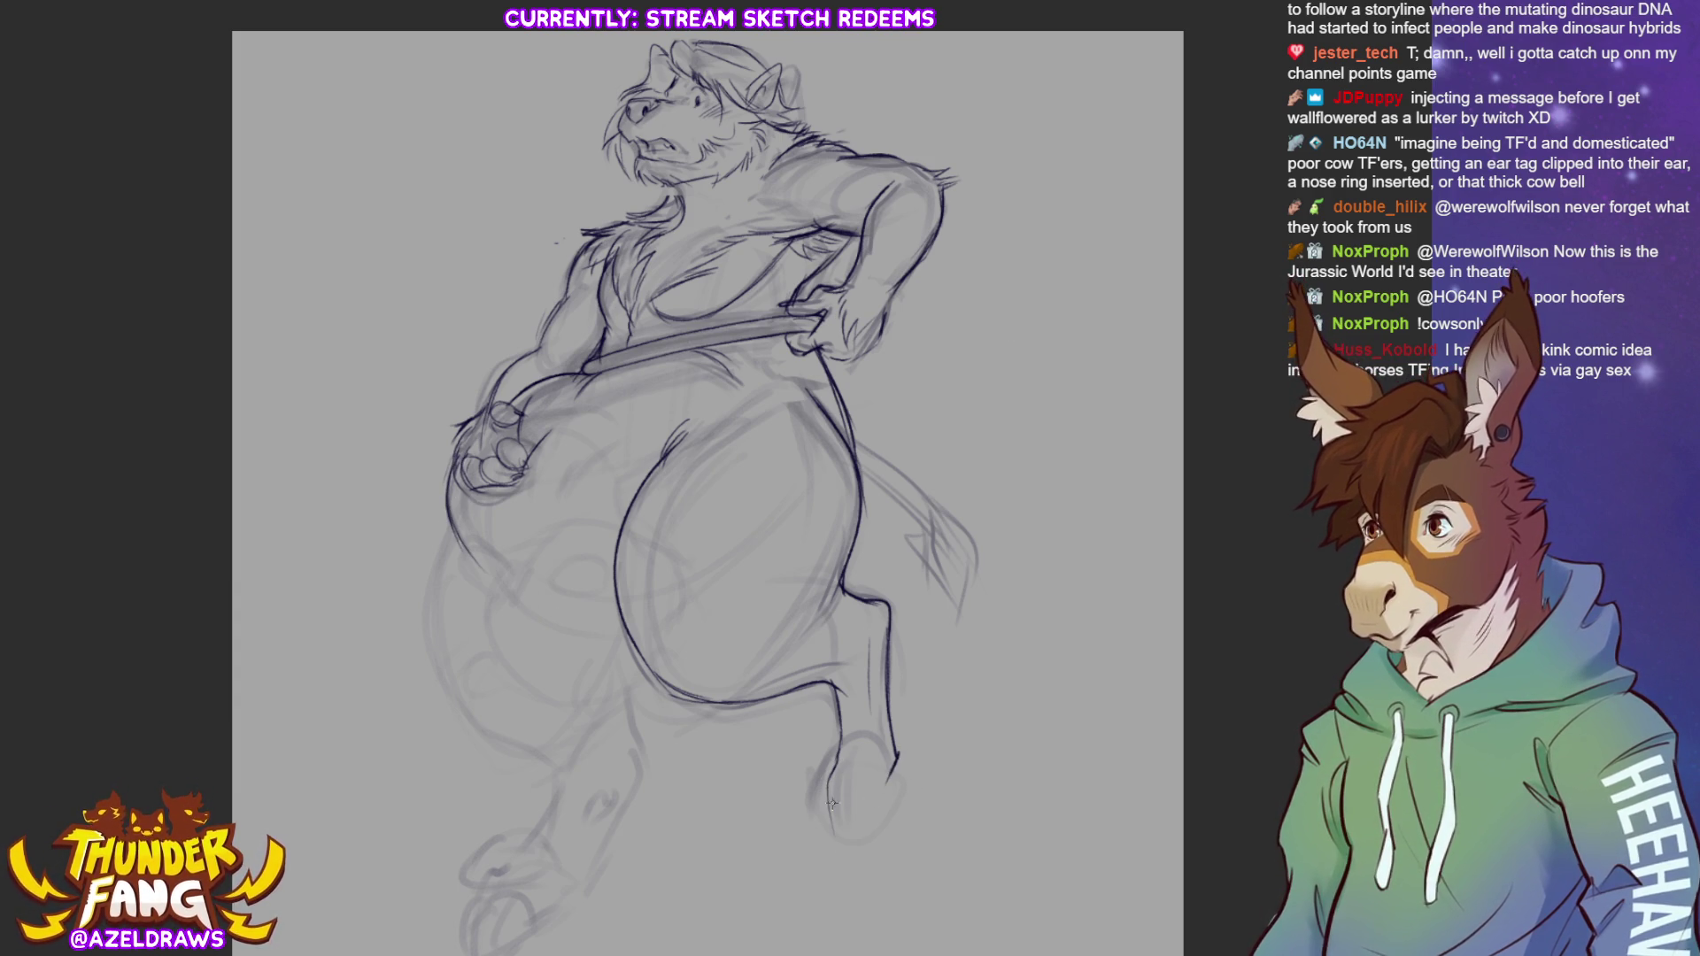
{"action": "left_click_drag", "start_coordinate": [824, 792], "coordinate": [843, 848]}
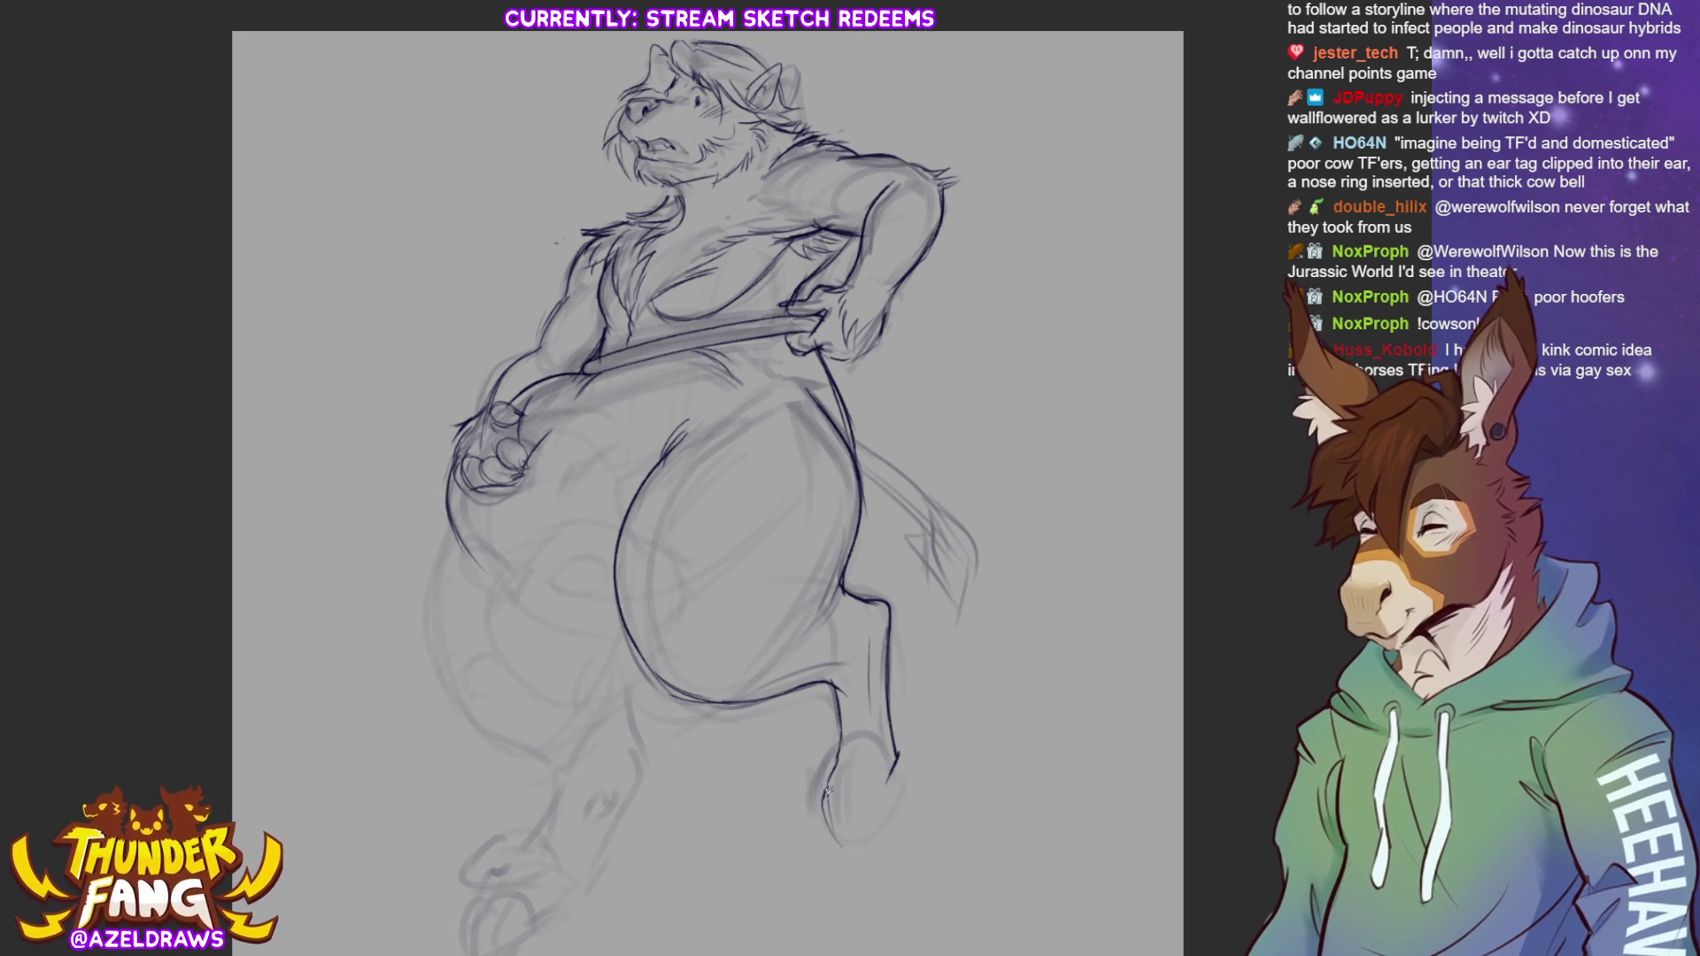
{"action": "left_click_drag", "start_coordinate": [843, 788], "coordinate": [843, 848]}
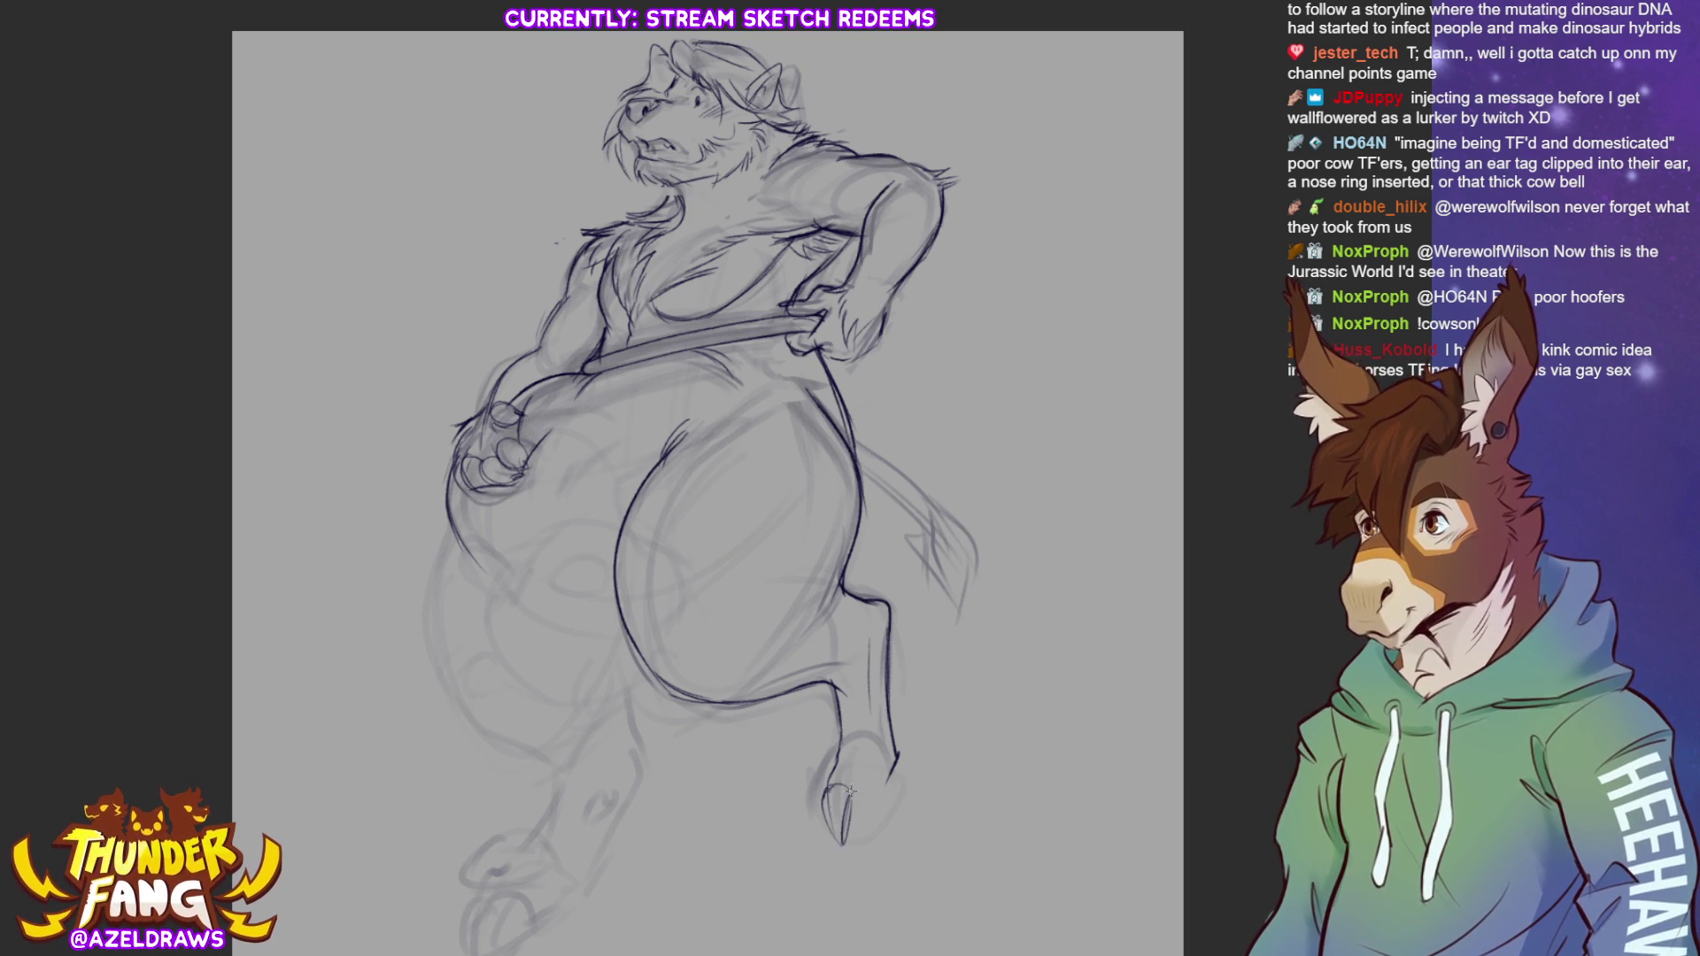
{"action": "mouse_move", "coordinate": [857, 791]}
{"action": "left_mouse_down"}
{"action": "mouse_move", "coordinate": [872, 790]}
{"action": "mouse_move", "coordinate": [849, 846]}
{"action": "mouse_move", "coordinate": [885, 782]}
{"action": "mouse_move", "coordinate": [888, 797]}
{"action": "left_mouse_up"}
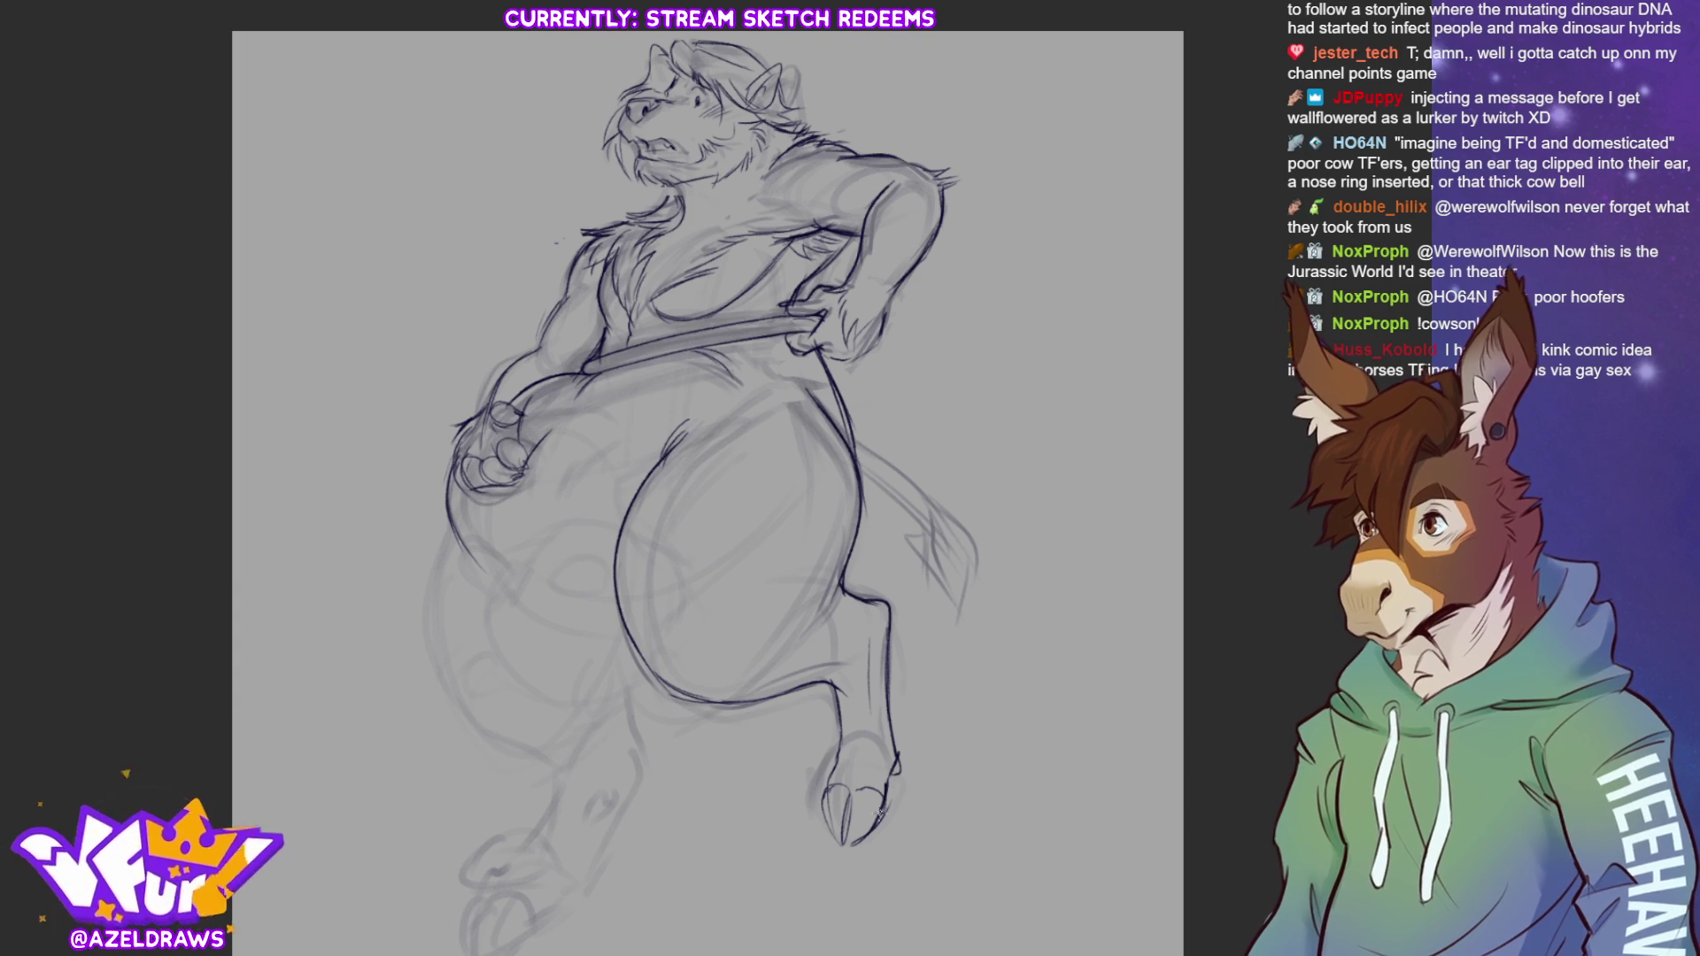
{"action": "mouse_move", "coordinate": [820, 765]}
{"action": "left_mouse_down"}
{"action": "mouse_move", "coordinate": [853, 787]}
{"action": "mouse_move", "coordinate": [848, 845]}
{"action": "left_mouse_up"}
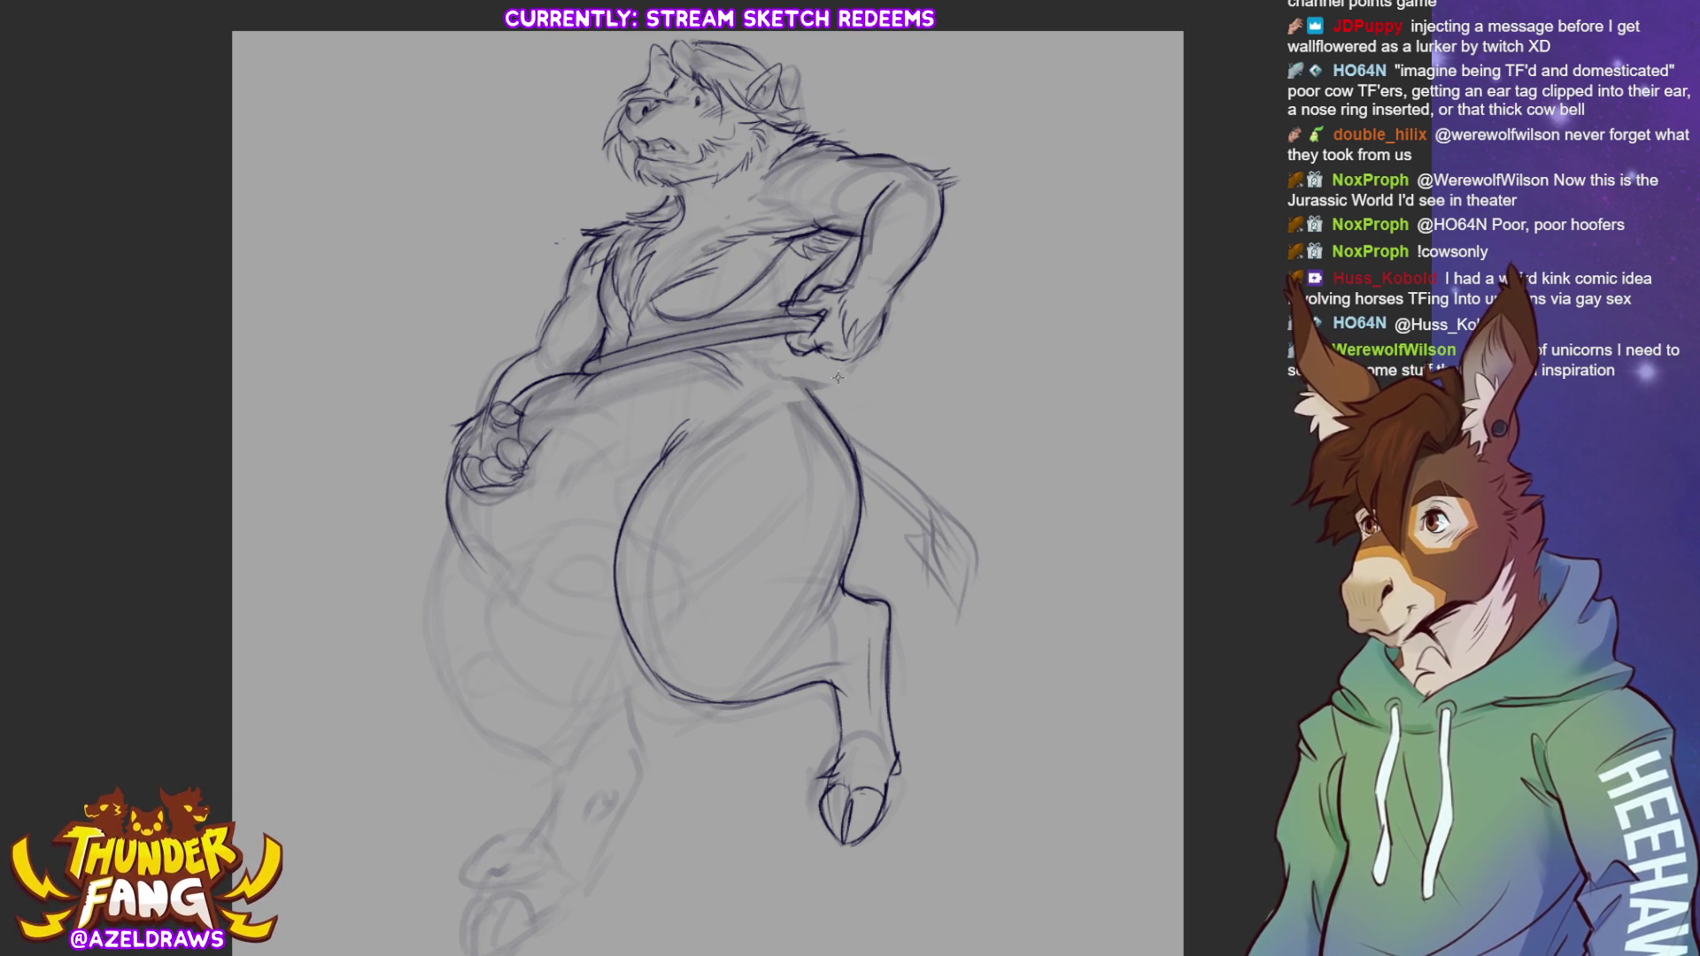
Redraw the hip outline, the top of the belly and the belt line as darker strokes
{"action": "mouse_move", "coordinate": [848, 364]}
{"action": "left_mouse_down"}
{"action": "mouse_move", "coordinate": [852, 447]}
{"action": "mouse_move", "coordinate": [845, 365]}
{"action": "left_mouse_up"}
{"action": "key", "text": "ctrl+z"}
{"action": "key", "text": "ctrl+z"}
{"action": "key", "text": "ctrl+z"}
{"action": "key", "text": "ctrl+z"}
{"action": "key", "text": "ctrl+z"}
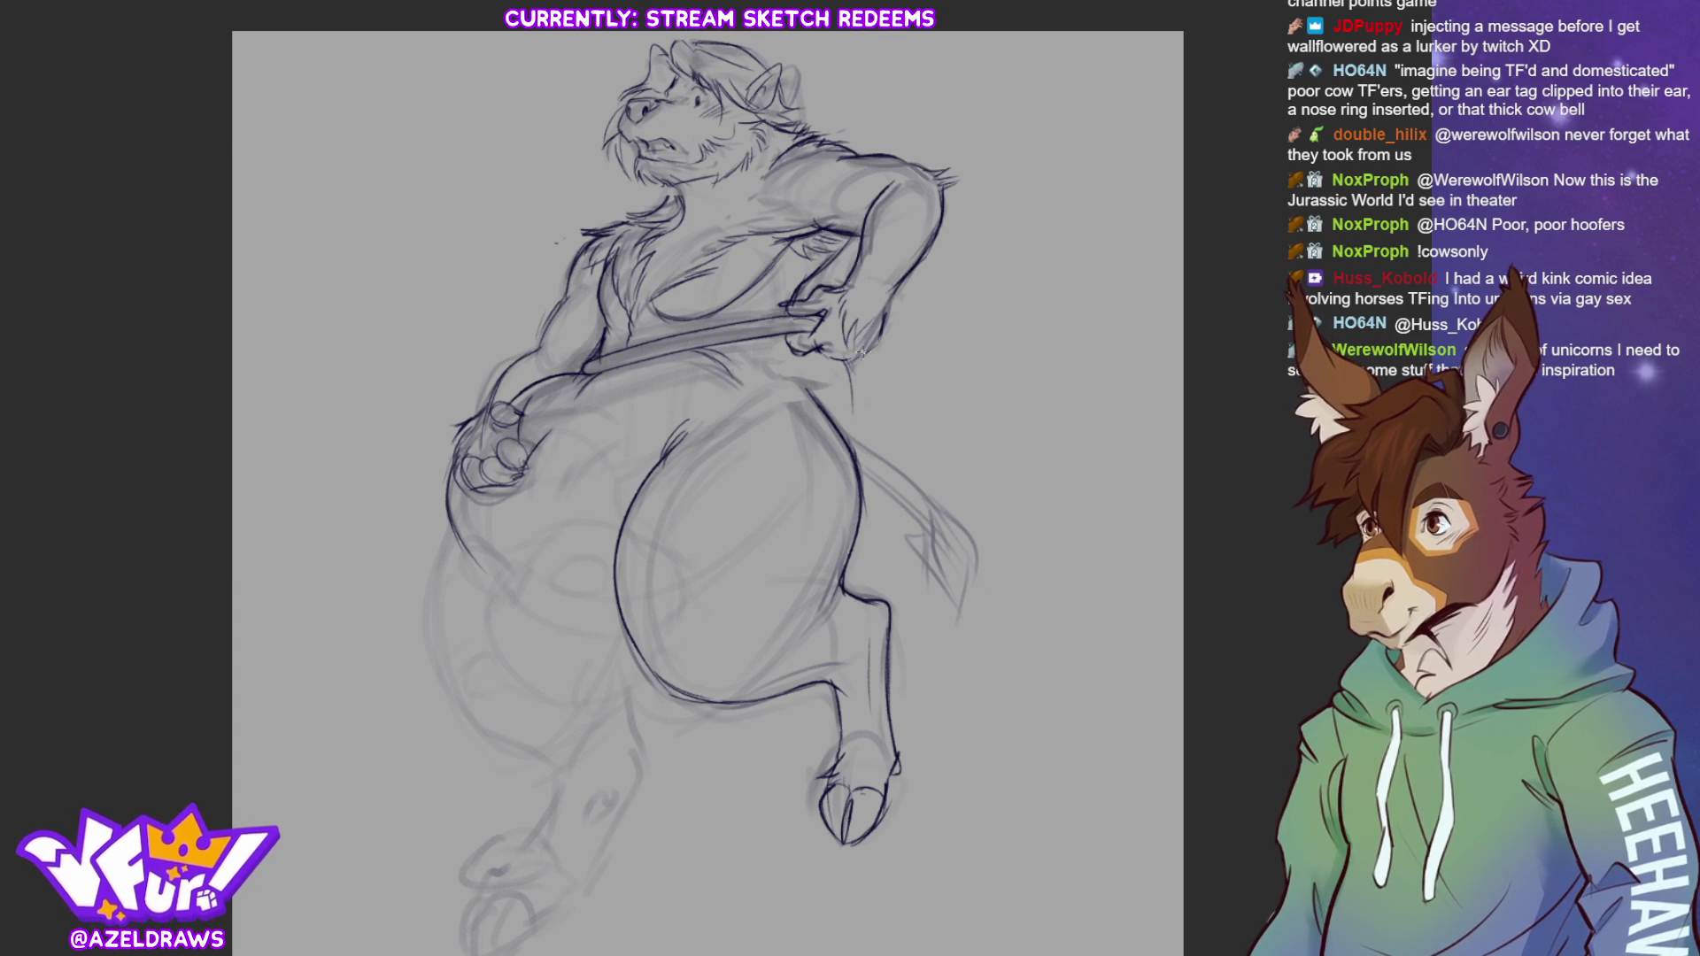
{"action": "left_click_drag", "start_coordinate": [848, 392], "coordinate": [860, 511]}
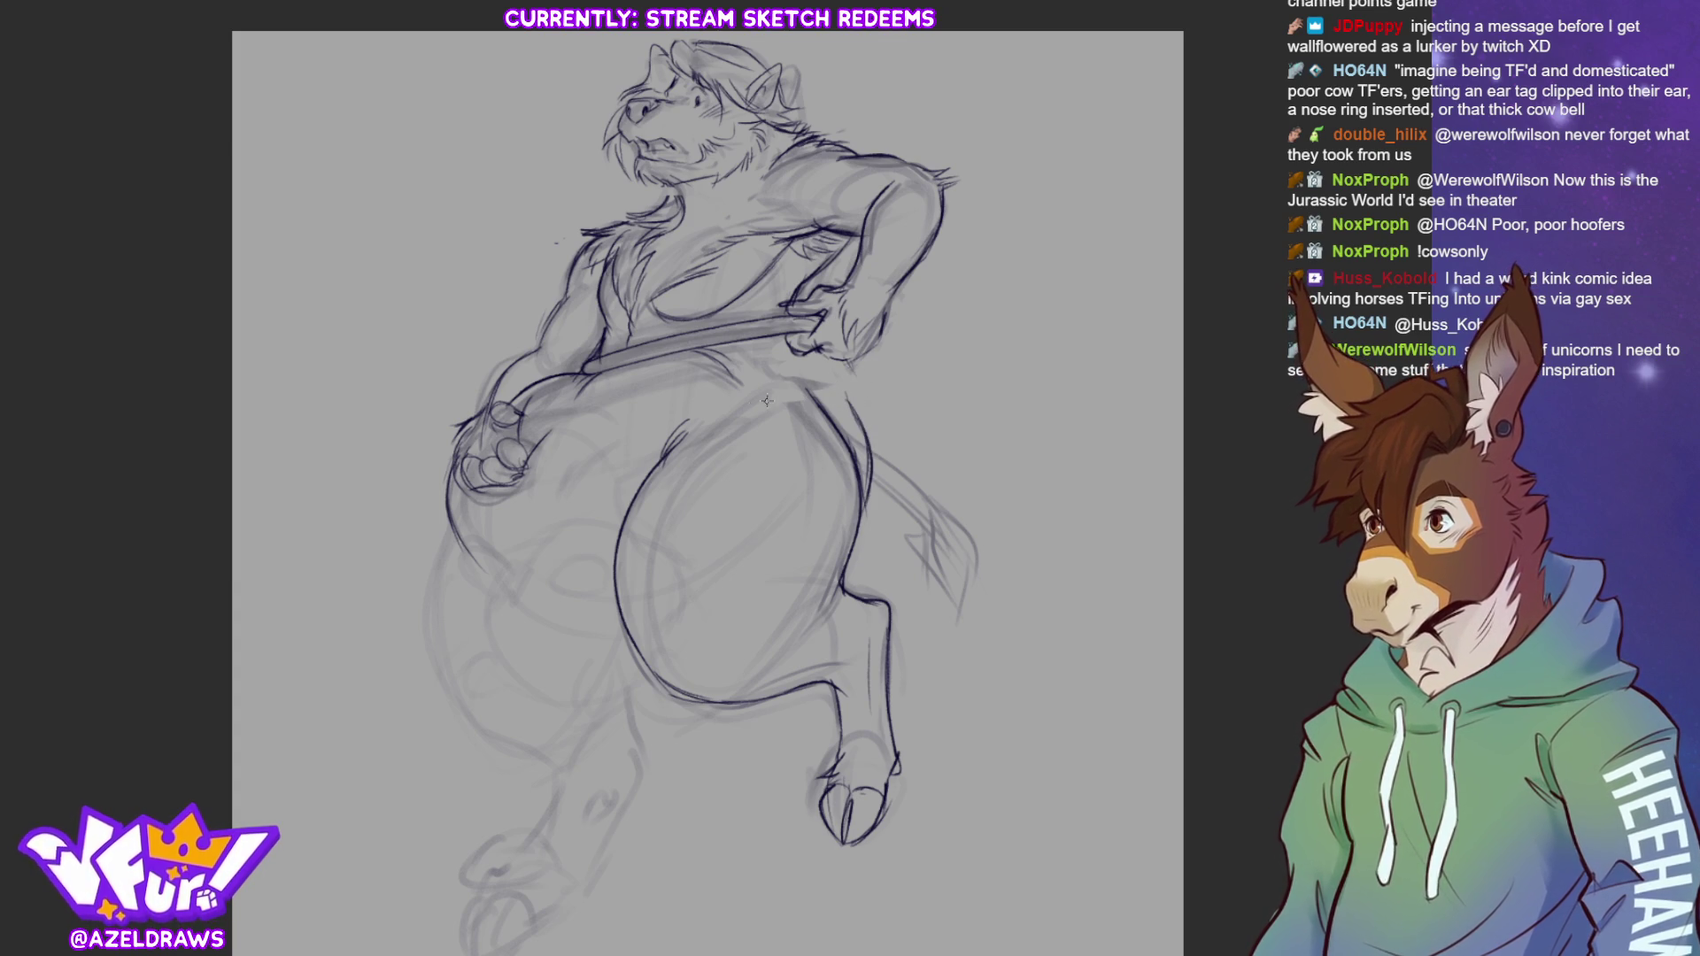
{"action": "mouse_move", "coordinate": [671, 453]}
{"action": "left_mouse_down"}
{"action": "mouse_move", "coordinate": [770, 409]}
{"action": "mouse_move", "coordinate": [861, 411]}
{"action": "mouse_move", "coordinate": [861, 384]}
{"action": "left_mouse_up"}
{"action": "left_click_drag", "start_coordinate": [735, 341], "coordinate": [698, 361]}
{"action": "left_click_drag", "start_coordinate": [689, 445], "coordinate": [644, 465]}
{"action": "mouse_move", "coordinate": [730, 345]}
{"action": "left_mouse_down"}
{"action": "mouse_move", "coordinate": [631, 398]}
{"action": "mouse_move", "coordinate": [678, 370]}
{"action": "left_mouse_up"}
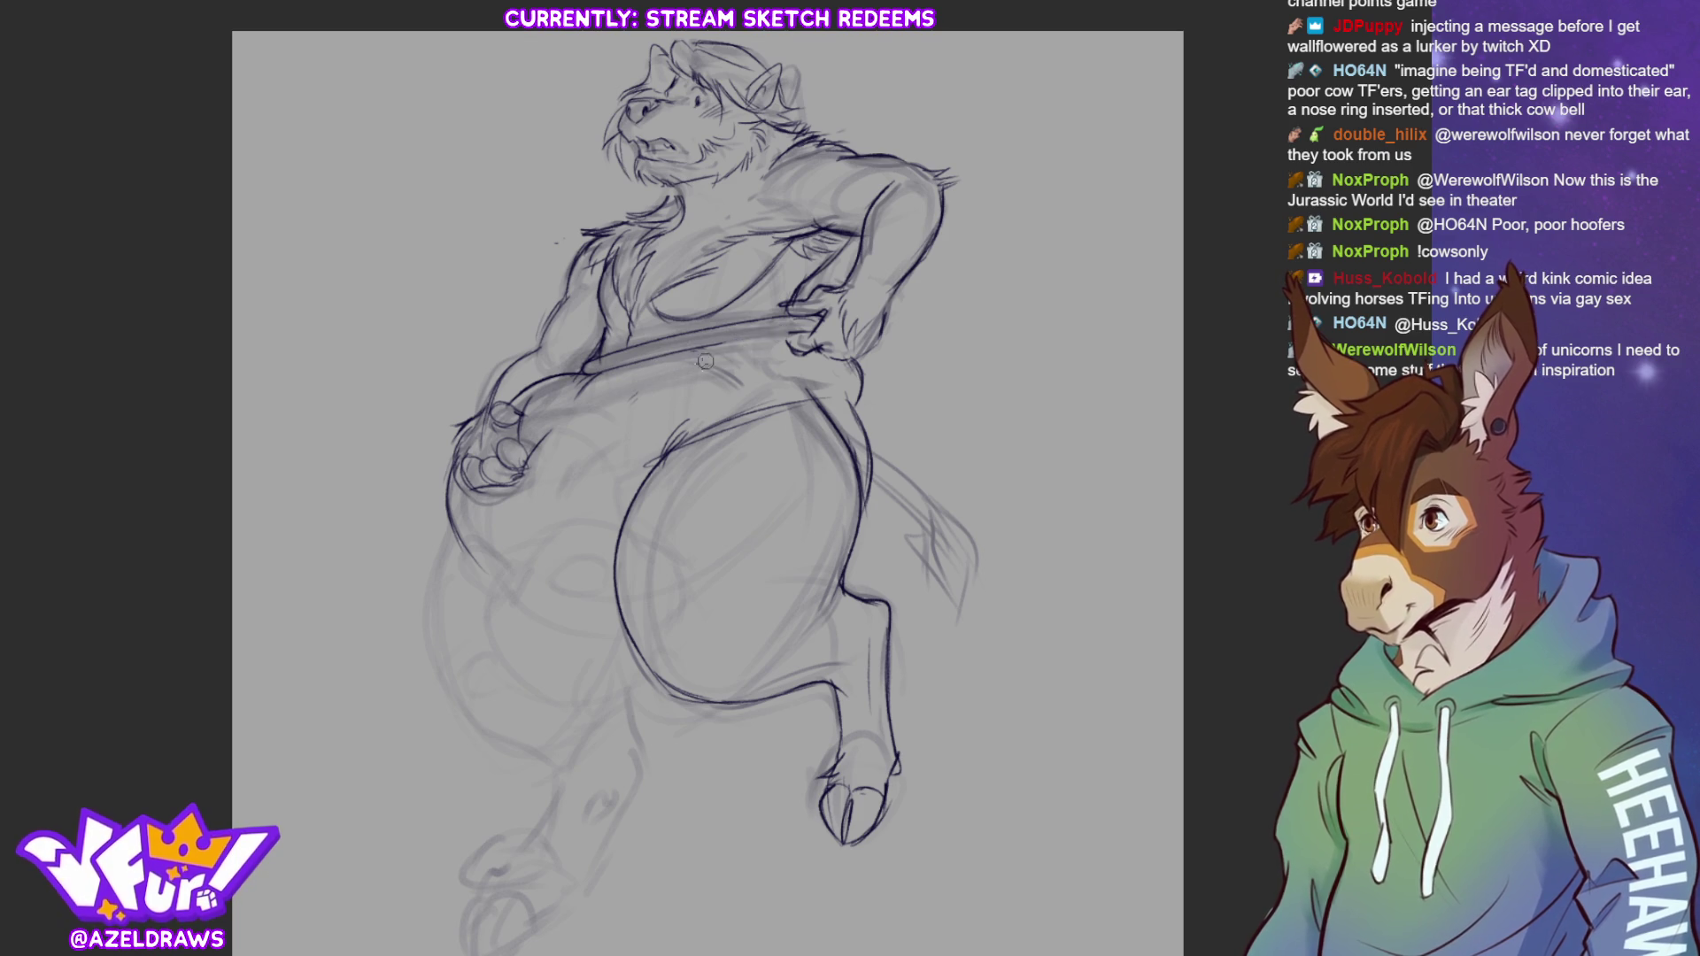
{"action": "mouse_move", "coordinate": [712, 349]}
{"action": "left_mouse_down"}
{"action": "mouse_move", "coordinate": [634, 395]}
{"action": "mouse_move", "coordinate": [740, 340]}
{"action": "mouse_move", "coordinate": [793, 341]}
{"action": "left_mouse_up"}
{"action": "left_click_drag", "start_coordinate": [664, 379], "coordinate": [742, 337]}
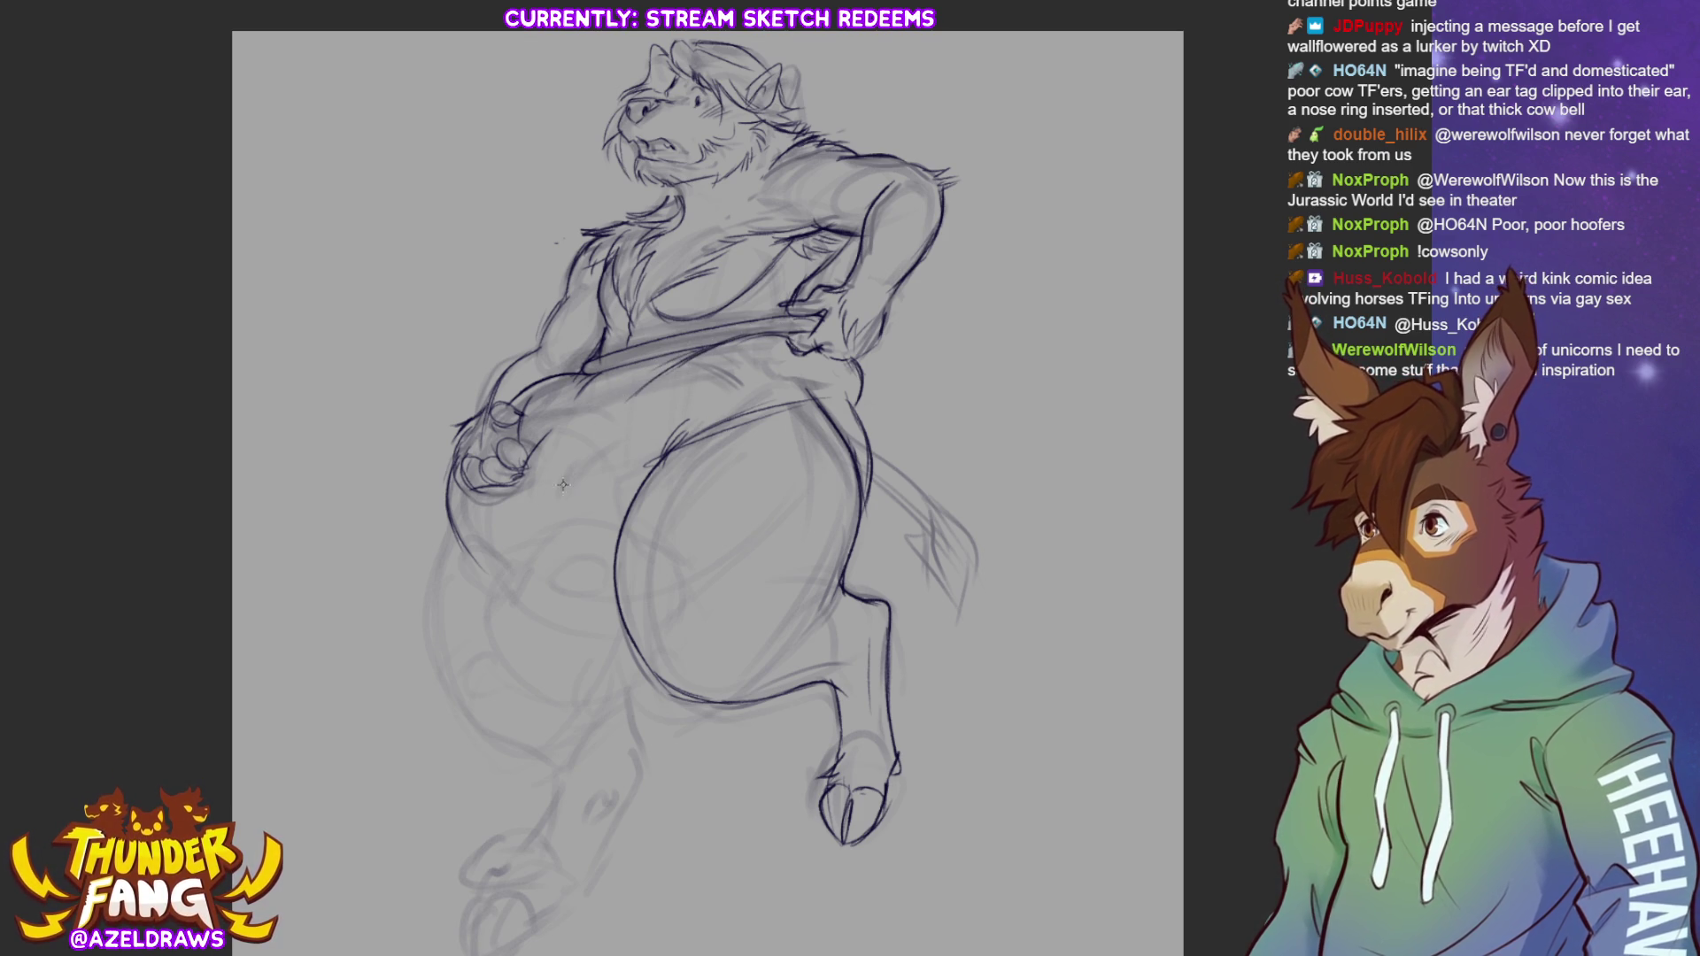
{"action": "left_click_drag", "start_coordinate": [823, 396], "coordinate": [695, 441]}
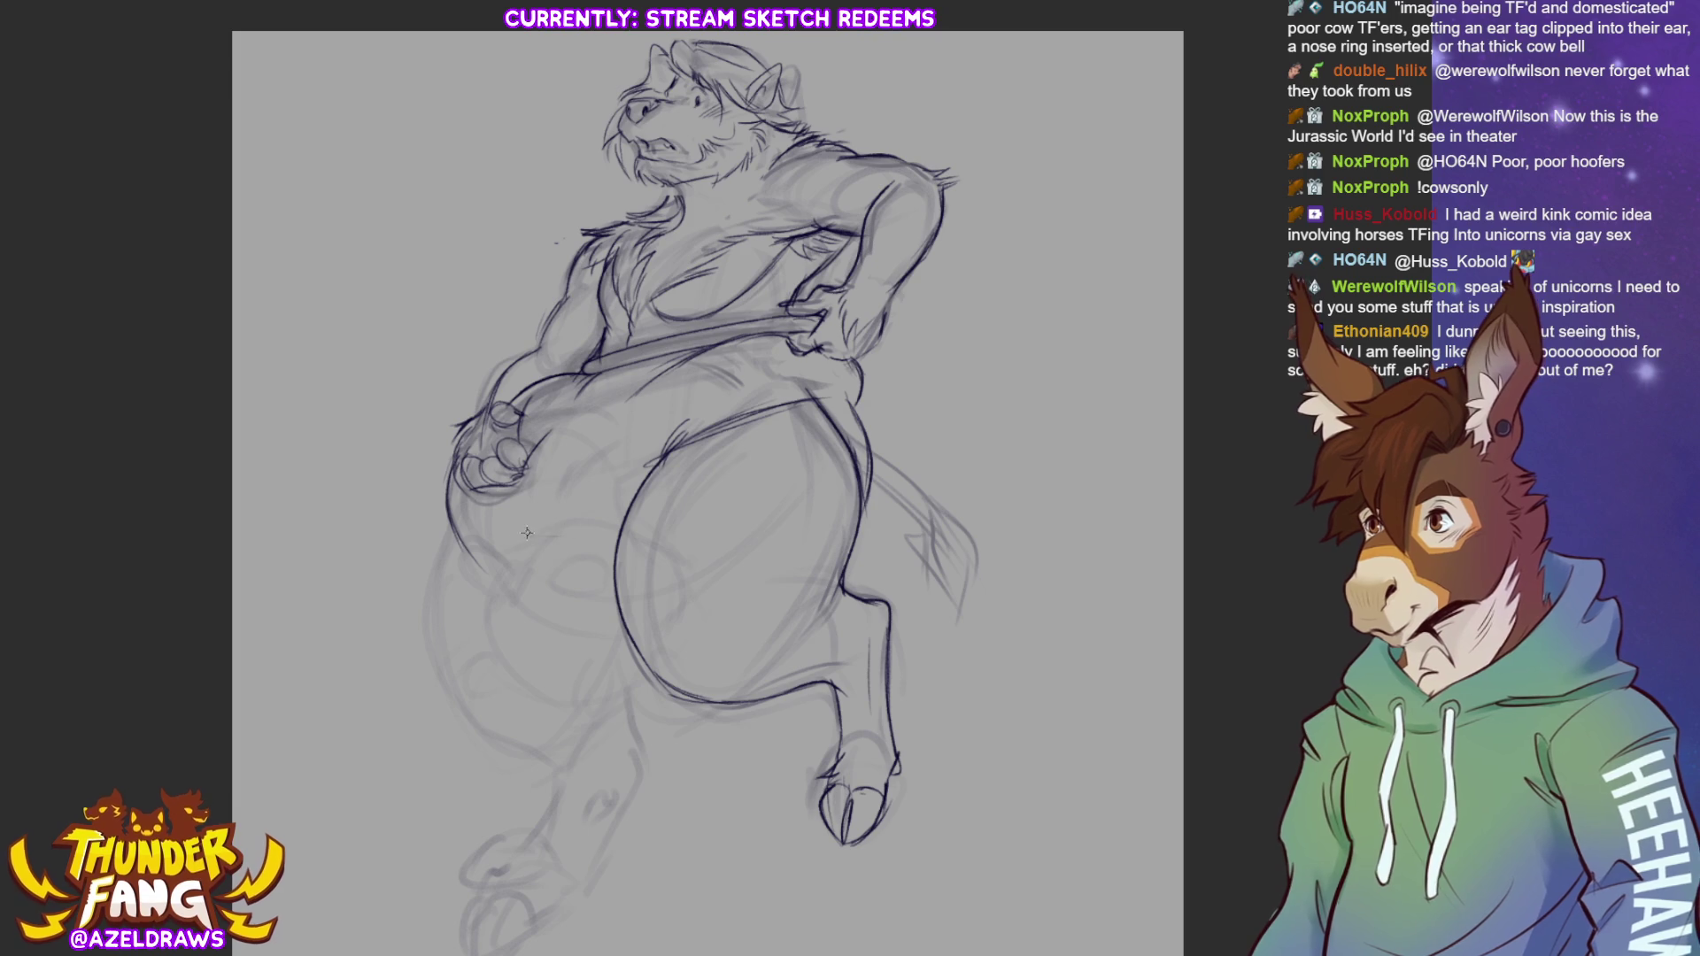
Trace and darken the left thigh's outer curve beneath the belly
{"action": "left_click_drag", "start_coordinate": [518, 539], "coordinate": [624, 531]}
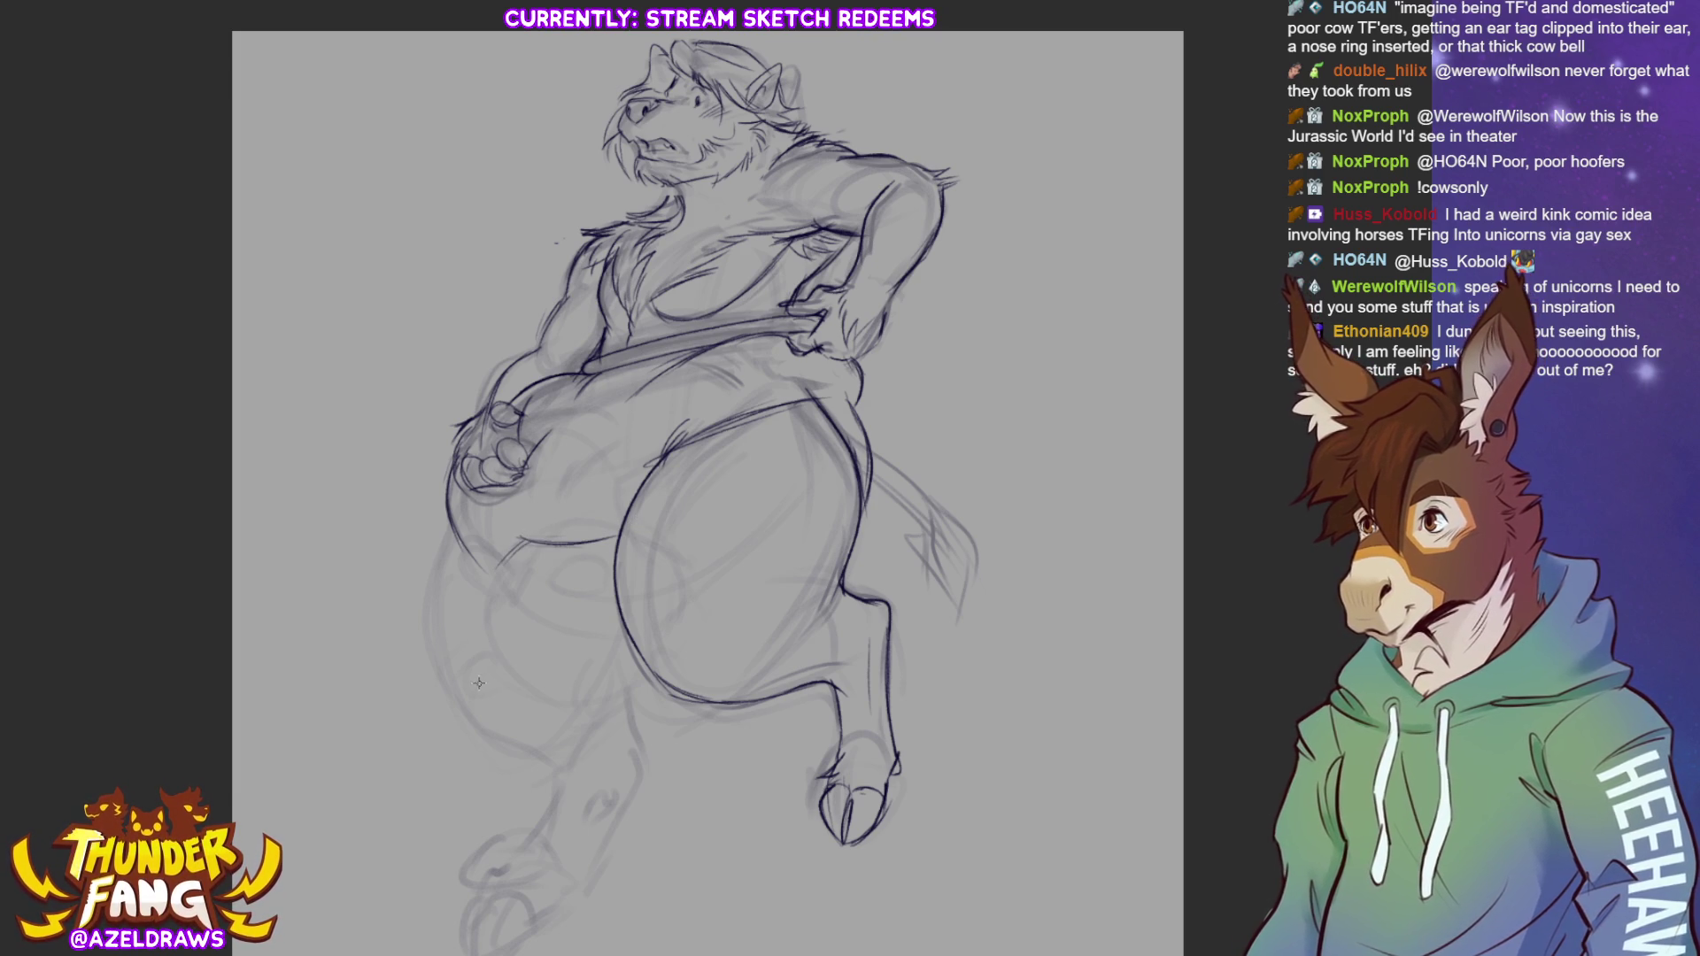
{"action": "left_click_drag", "start_coordinate": [516, 544], "coordinate": [580, 702]}
{"action": "mouse_move", "coordinate": [519, 541]}
{"action": "left_mouse_down"}
{"action": "mouse_move", "coordinate": [482, 618]}
{"action": "mouse_move", "coordinate": [635, 687]}
{"action": "left_mouse_up"}
{"action": "left_click_drag", "start_coordinate": [499, 556], "coordinate": [567, 700]}
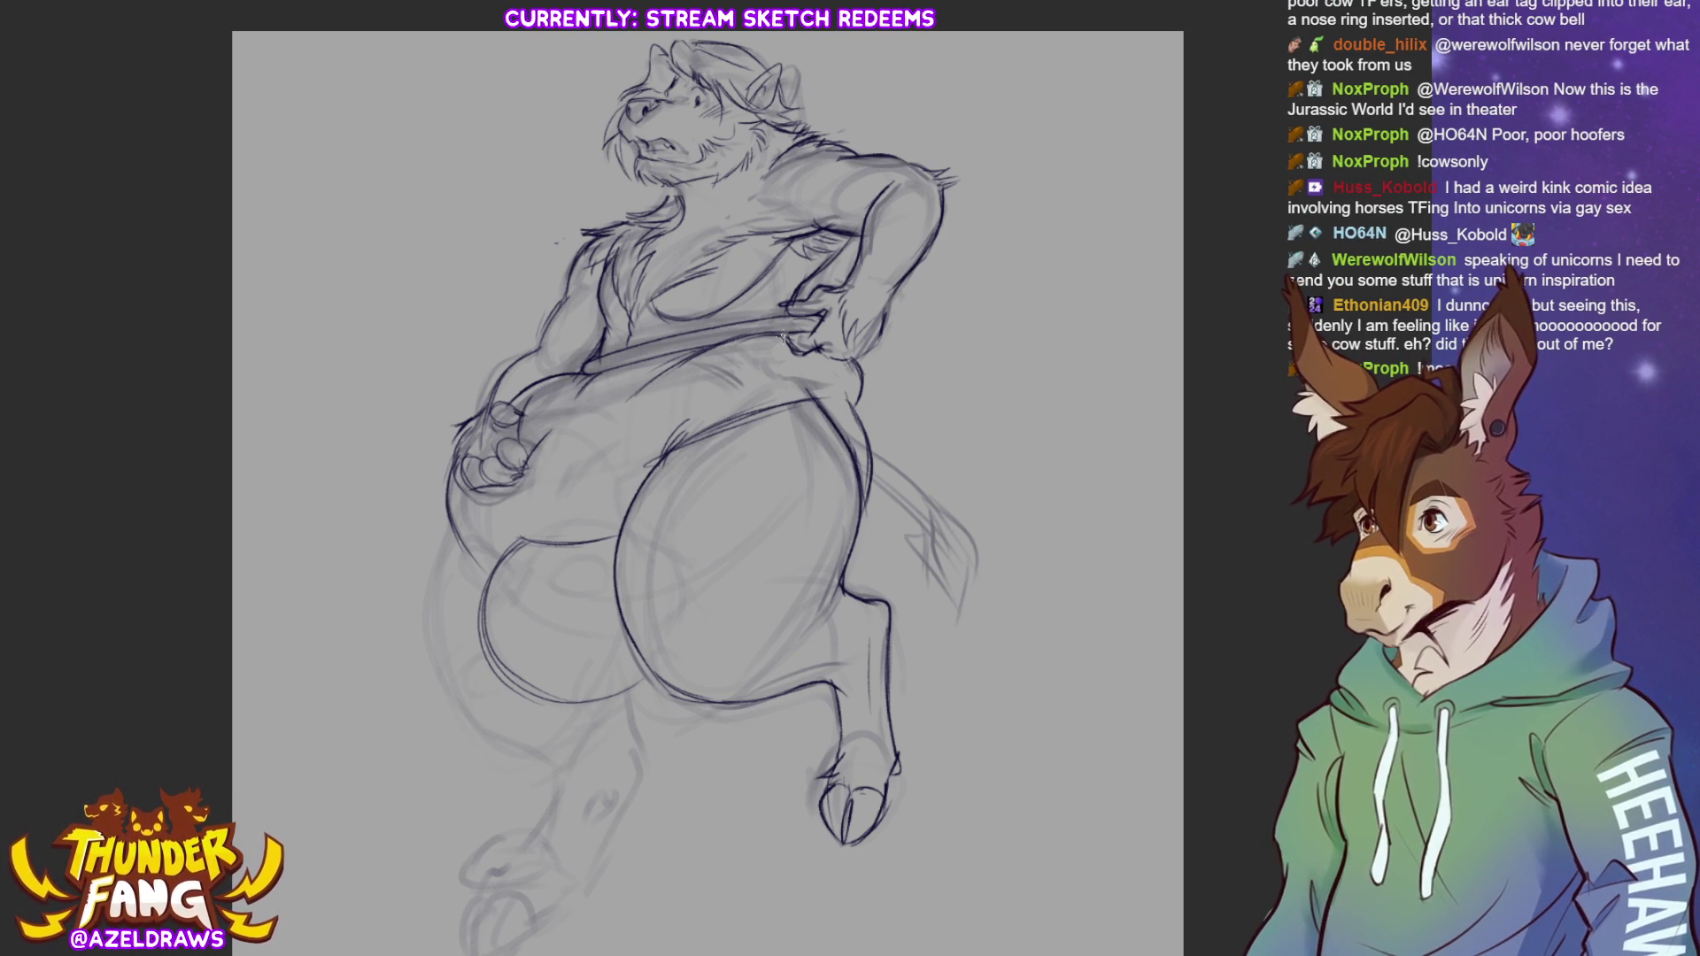
Draw the tail from the hip, ending in a drooping tufted end
{"action": "mouse_move", "coordinate": [877, 470]}
{"action": "left_mouse_down"}
{"action": "mouse_move", "coordinate": [914, 504]}
{"action": "mouse_move", "coordinate": [1001, 527]}
{"action": "left_mouse_up"}
{"action": "mouse_move", "coordinate": [873, 490]}
{"action": "left_mouse_down"}
{"action": "mouse_move", "coordinate": [917, 521]}
{"action": "mouse_move", "coordinate": [991, 522]}
{"action": "left_mouse_up"}
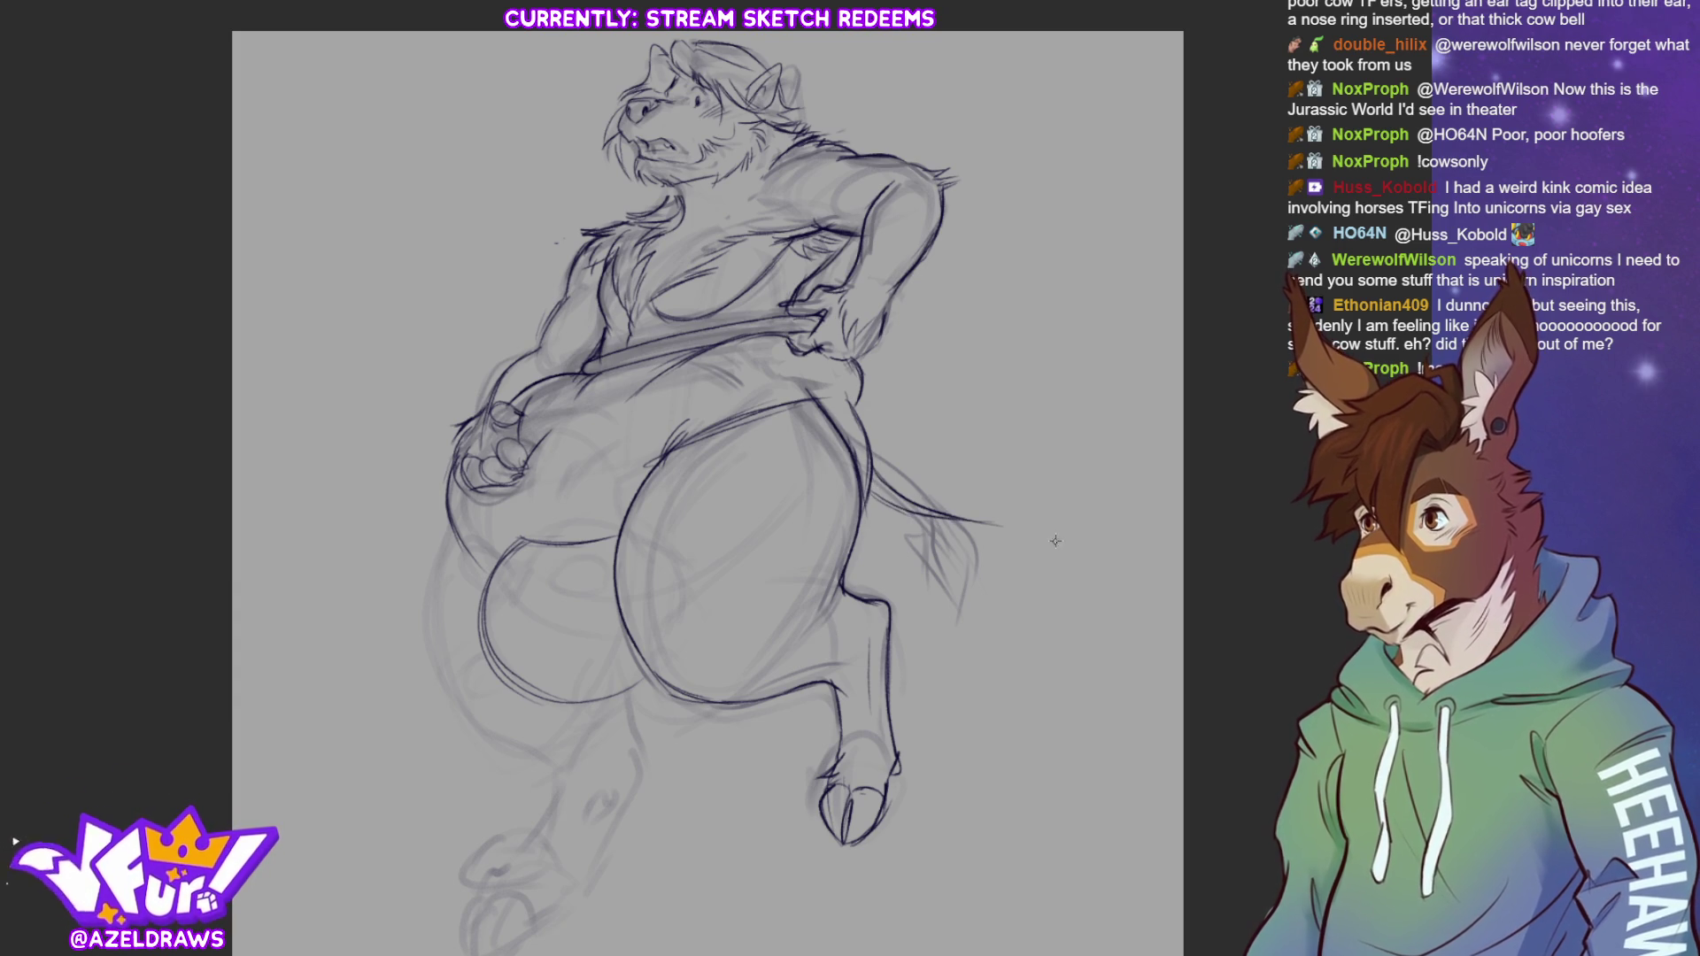
{"action": "left_click_drag", "start_coordinate": [885, 501], "coordinate": [1067, 574]}
{"action": "left_click_drag", "start_coordinate": [974, 528], "coordinate": [1058, 619]}
{"action": "left_click_drag", "start_coordinate": [1048, 546], "coordinate": [1053, 633]}
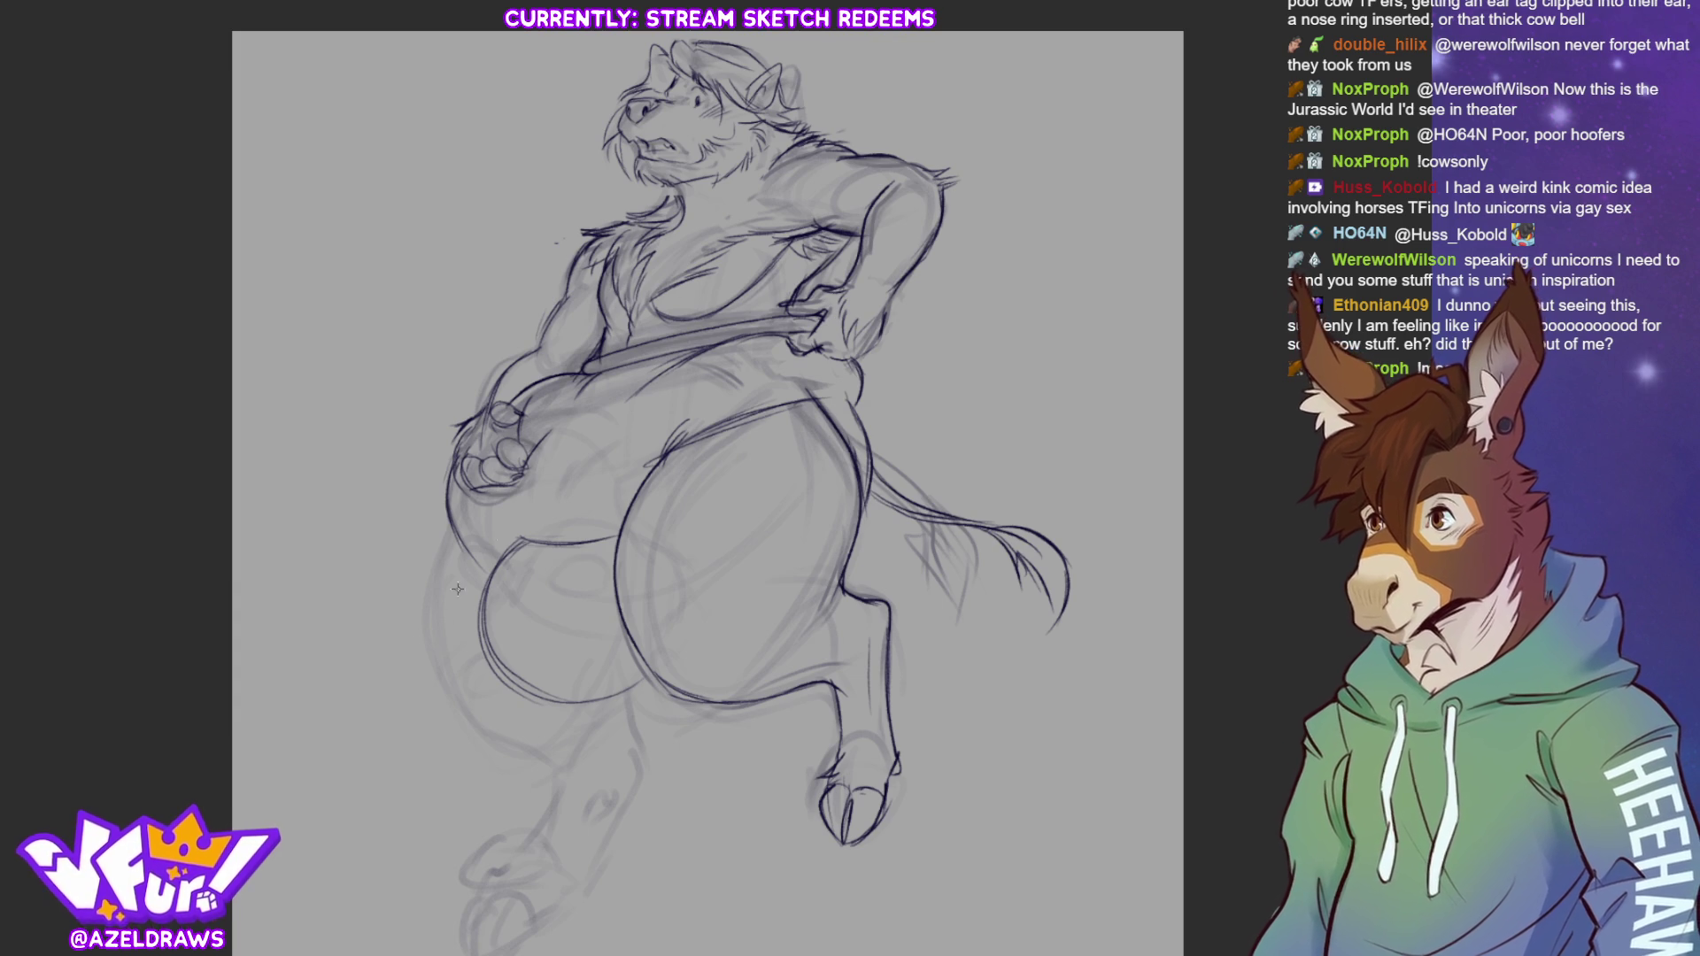
Darken the belly's left contour and the lower-leg outlines
{"action": "mouse_move", "coordinate": [447, 503]}
{"action": "left_mouse_down"}
{"action": "mouse_move", "coordinate": [432, 611]}
{"action": "mouse_move", "coordinate": [528, 759]}
{"action": "left_mouse_up"}
{"action": "left_click_drag", "start_coordinate": [442, 543], "coordinate": [474, 708]}
{"action": "left_click_drag", "start_coordinate": [625, 687], "coordinate": [639, 763]}
{"action": "mouse_move", "coordinate": [478, 718]}
{"action": "left_mouse_down"}
{"action": "mouse_move", "coordinate": [566, 790]}
{"action": "mouse_move", "coordinate": [510, 759]}
{"action": "left_mouse_up"}
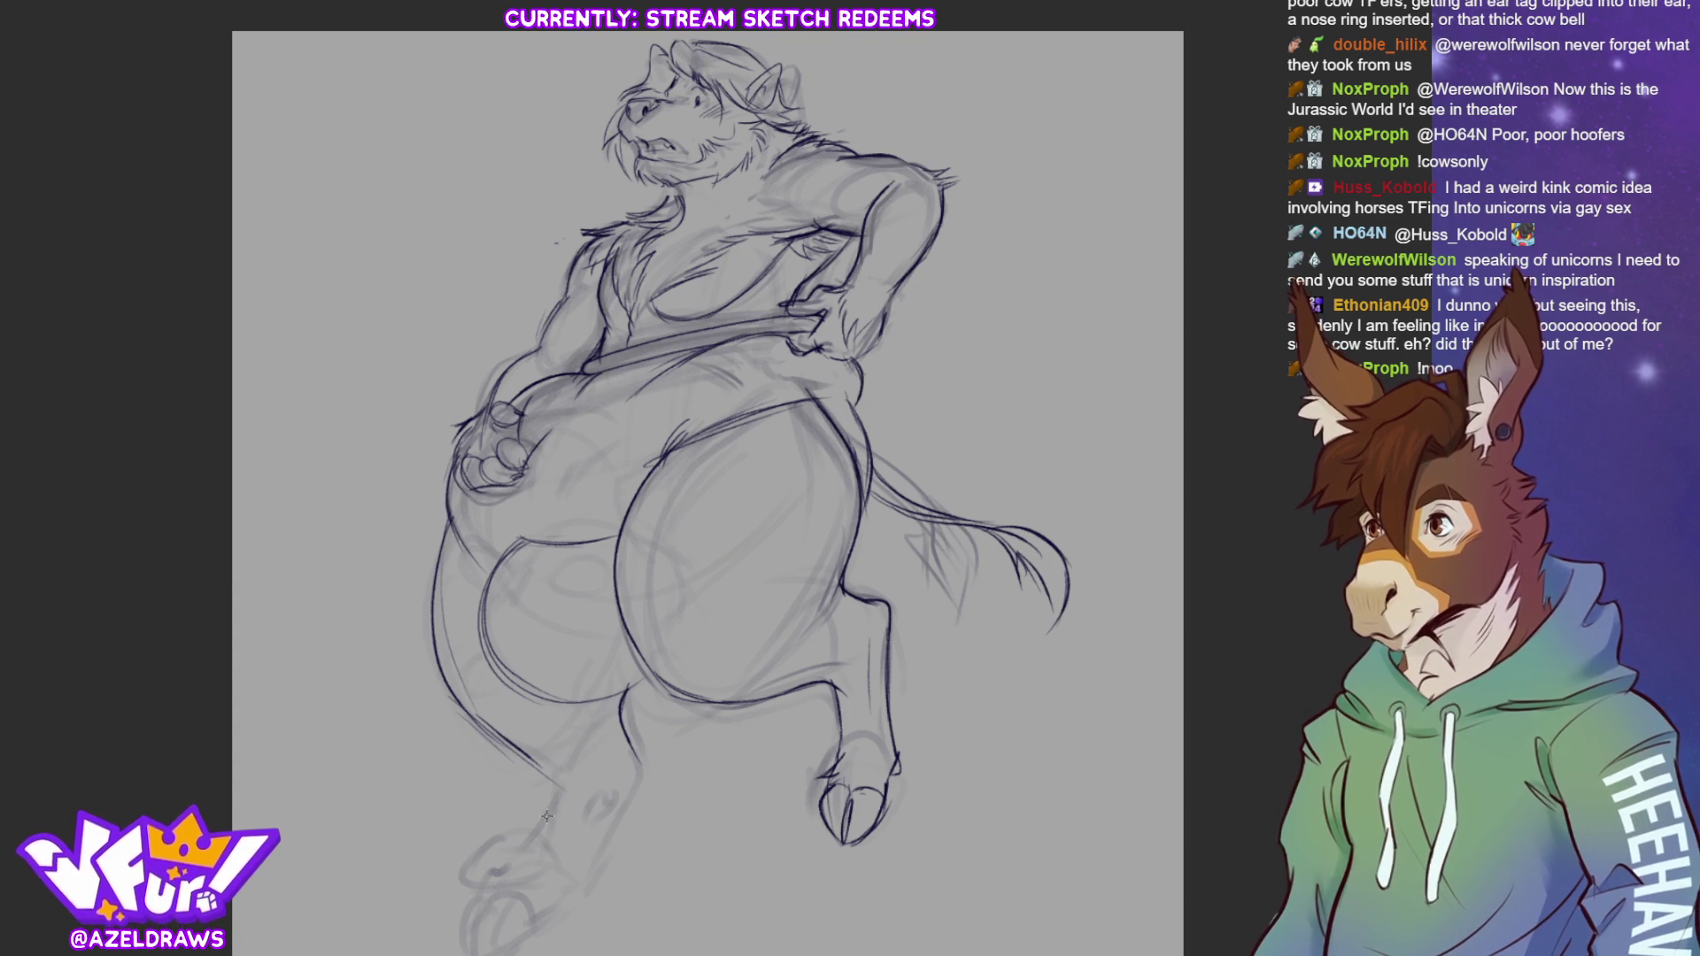
{"action": "left_click_drag", "start_coordinate": [540, 761], "coordinate": [563, 825]}
{"action": "left_click_drag", "start_coordinate": [638, 744], "coordinate": [580, 888]}
{"action": "mouse_move", "coordinate": [557, 806]}
{"action": "left_mouse_down"}
{"action": "mouse_move", "coordinate": [528, 860]}
{"action": "mouse_move", "coordinate": [529, 847]}
{"action": "left_mouse_up"}
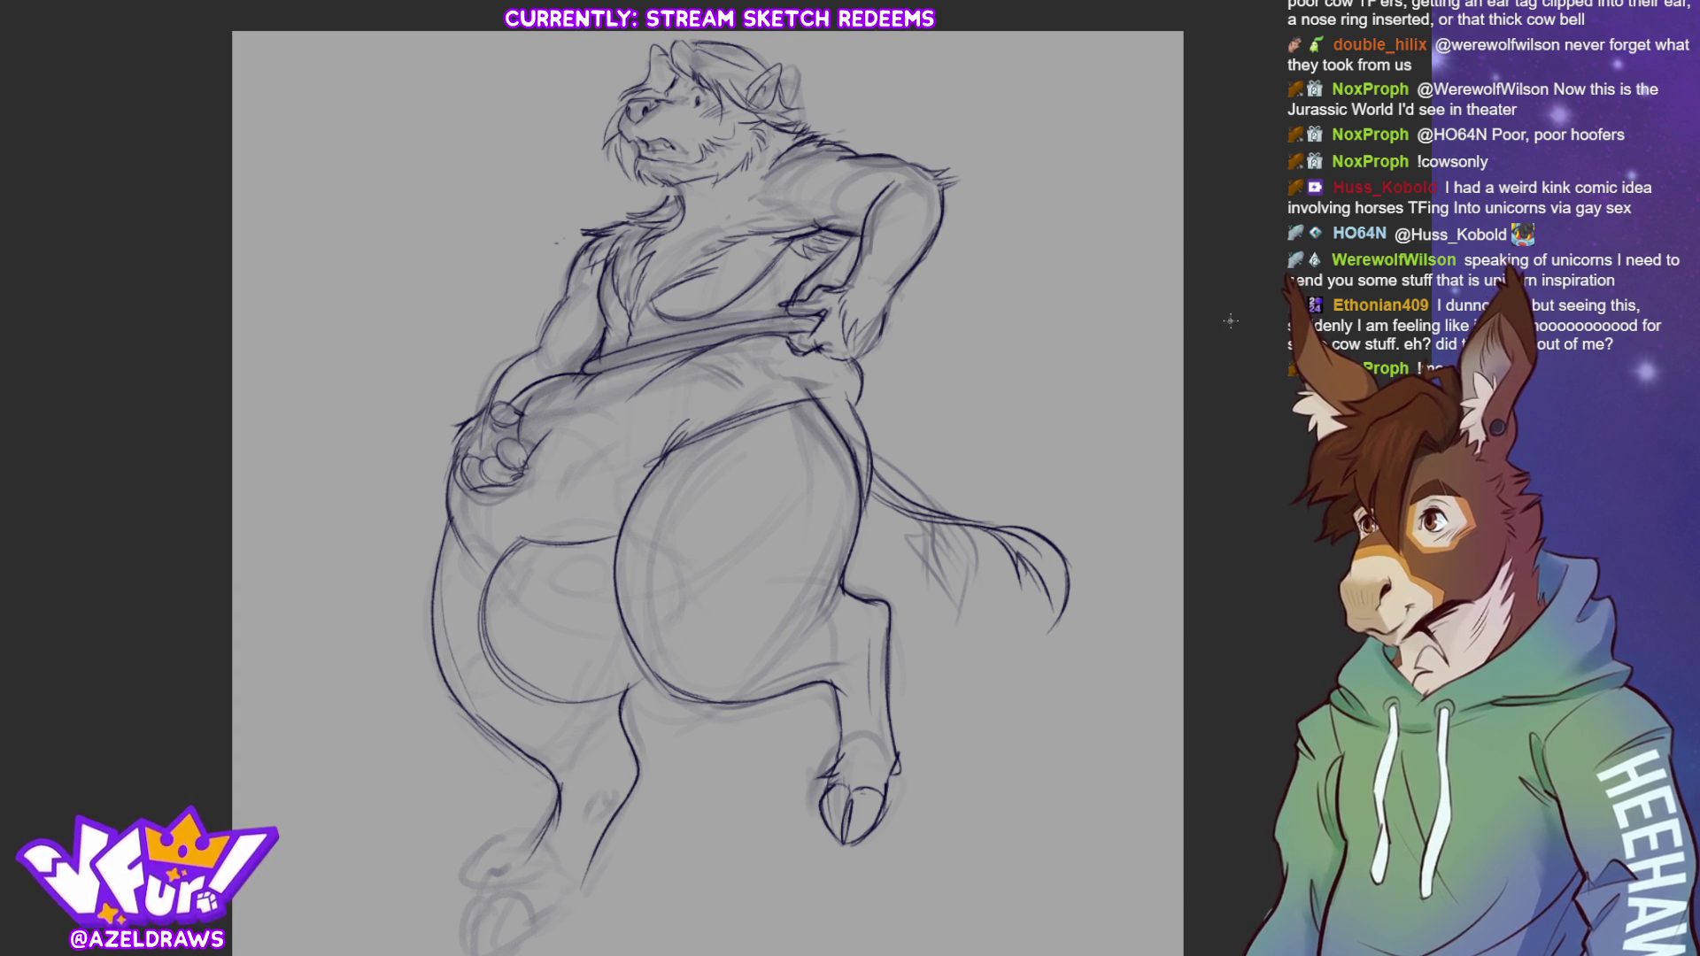
Sketch oval cow spots on the rear and leg, then erase the too-dark small oval
{"action": "left_click_drag", "start_coordinate": [507, 561], "coordinate": [456, 576]}
{"action": "mouse_move", "coordinate": [579, 569]}
{"action": "left_mouse_down"}
{"action": "mouse_move", "coordinate": [552, 592]}
{"action": "mouse_move", "coordinate": [586, 574]}
{"action": "left_mouse_up"}
{"action": "mouse_move", "coordinate": [492, 665]}
{"action": "left_mouse_down"}
{"action": "mouse_move", "coordinate": [471, 660]}
{"action": "mouse_move", "coordinate": [460, 681]}
{"action": "left_mouse_up"}
{"action": "mouse_move", "coordinate": [571, 655]}
{"action": "left_mouse_down"}
{"action": "mouse_move", "coordinate": [558, 680]}
{"action": "mouse_move", "coordinate": [593, 631]}
{"action": "mouse_move", "coordinate": [558, 657]}
{"action": "left_mouse_up"}
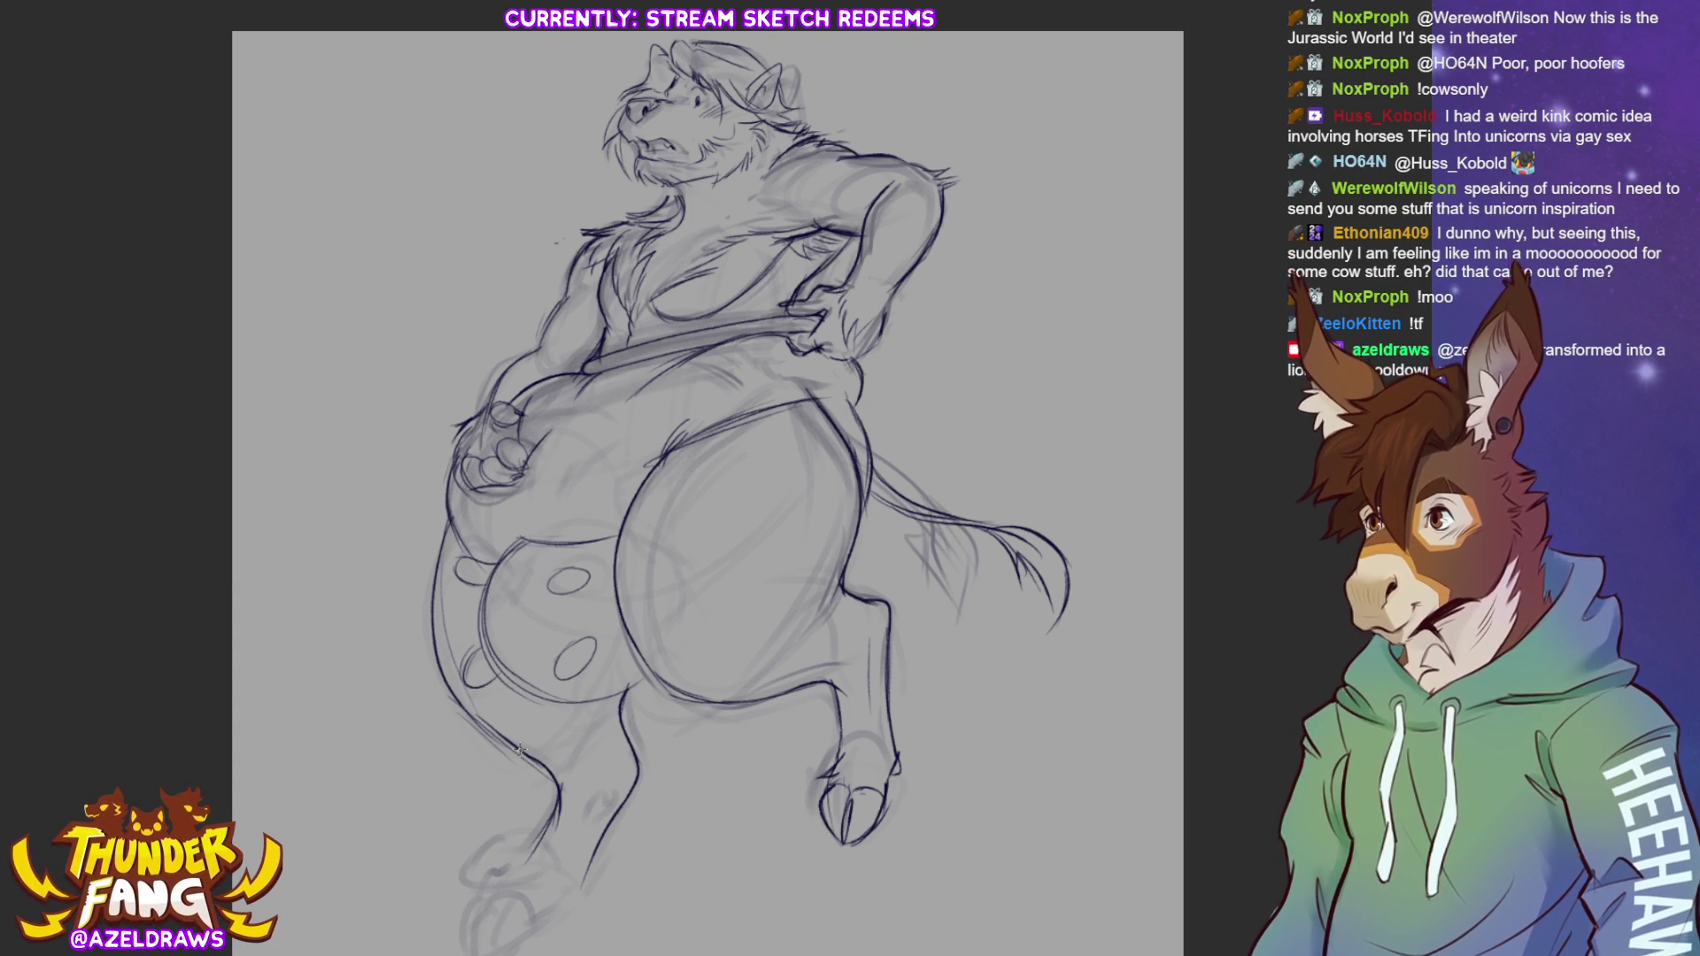
{"action": "mouse_move", "coordinate": [560, 574]}
{"action": "left_mouse_down"}
{"action": "mouse_move", "coordinate": [591, 561]}
{"action": "mouse_move", "coordinate": [538, 594]}
{"action": "mouse_move", "coordinate": [589, 574]}
{"action": "left_mouse_up"}
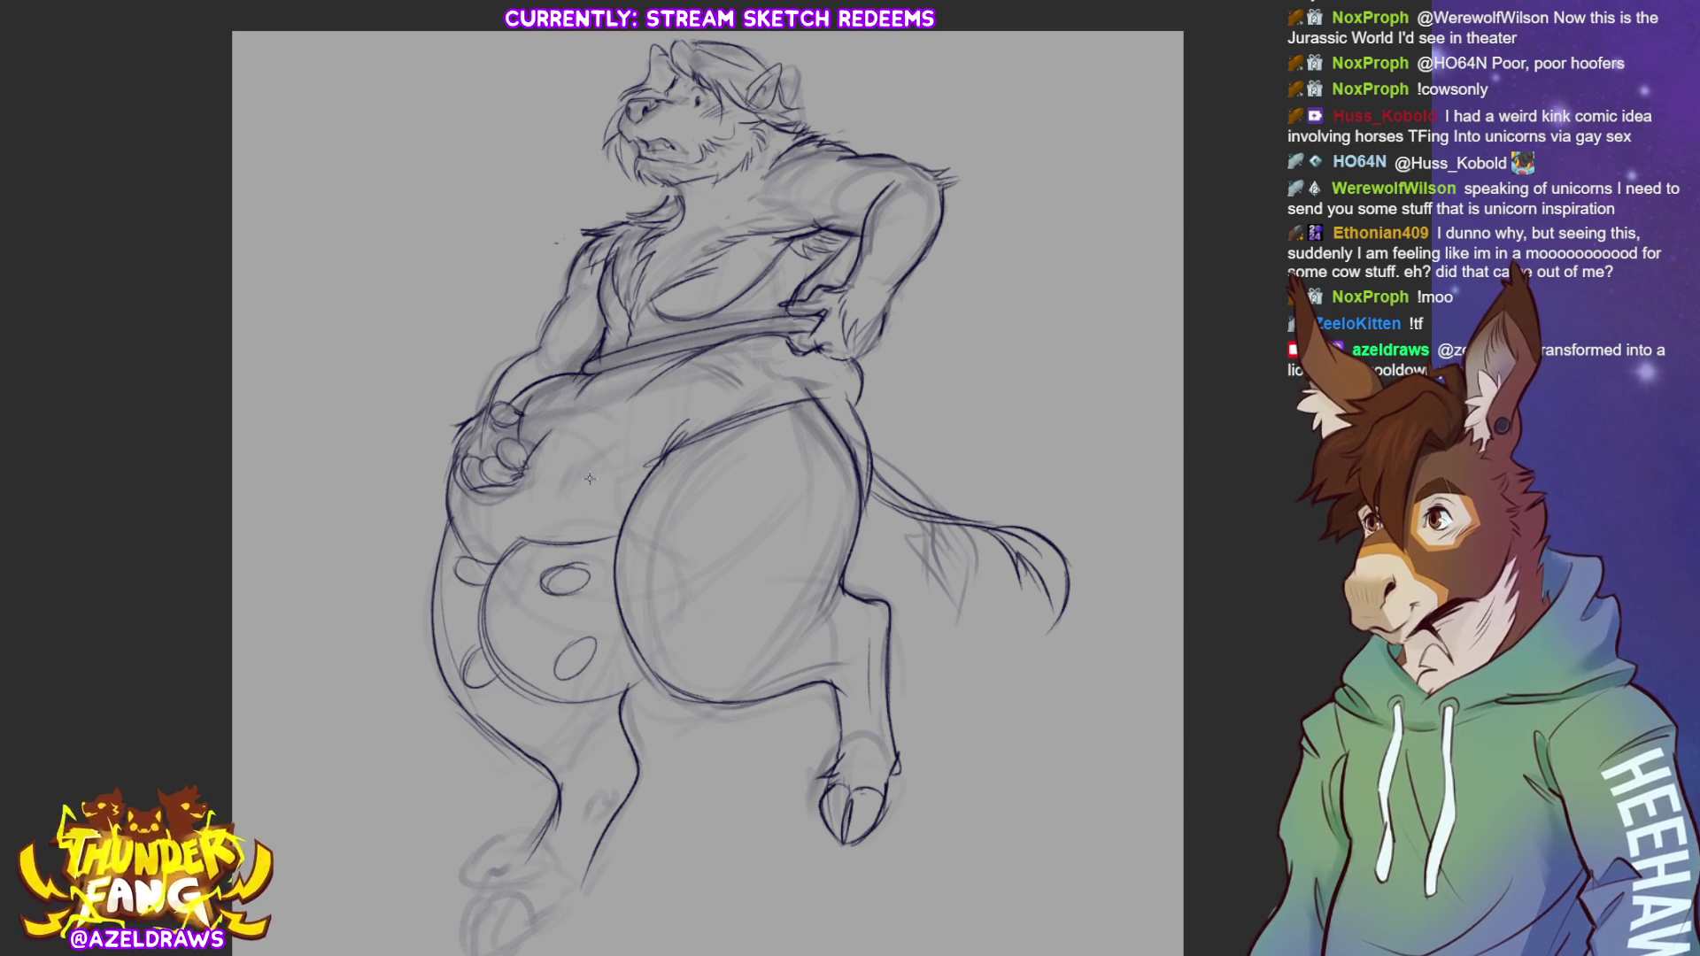
{"action": "key", "text": "e"}
{"action": "left_click_drag", "start_coordinate": [567, 583], "coordinate": [579, 577]}
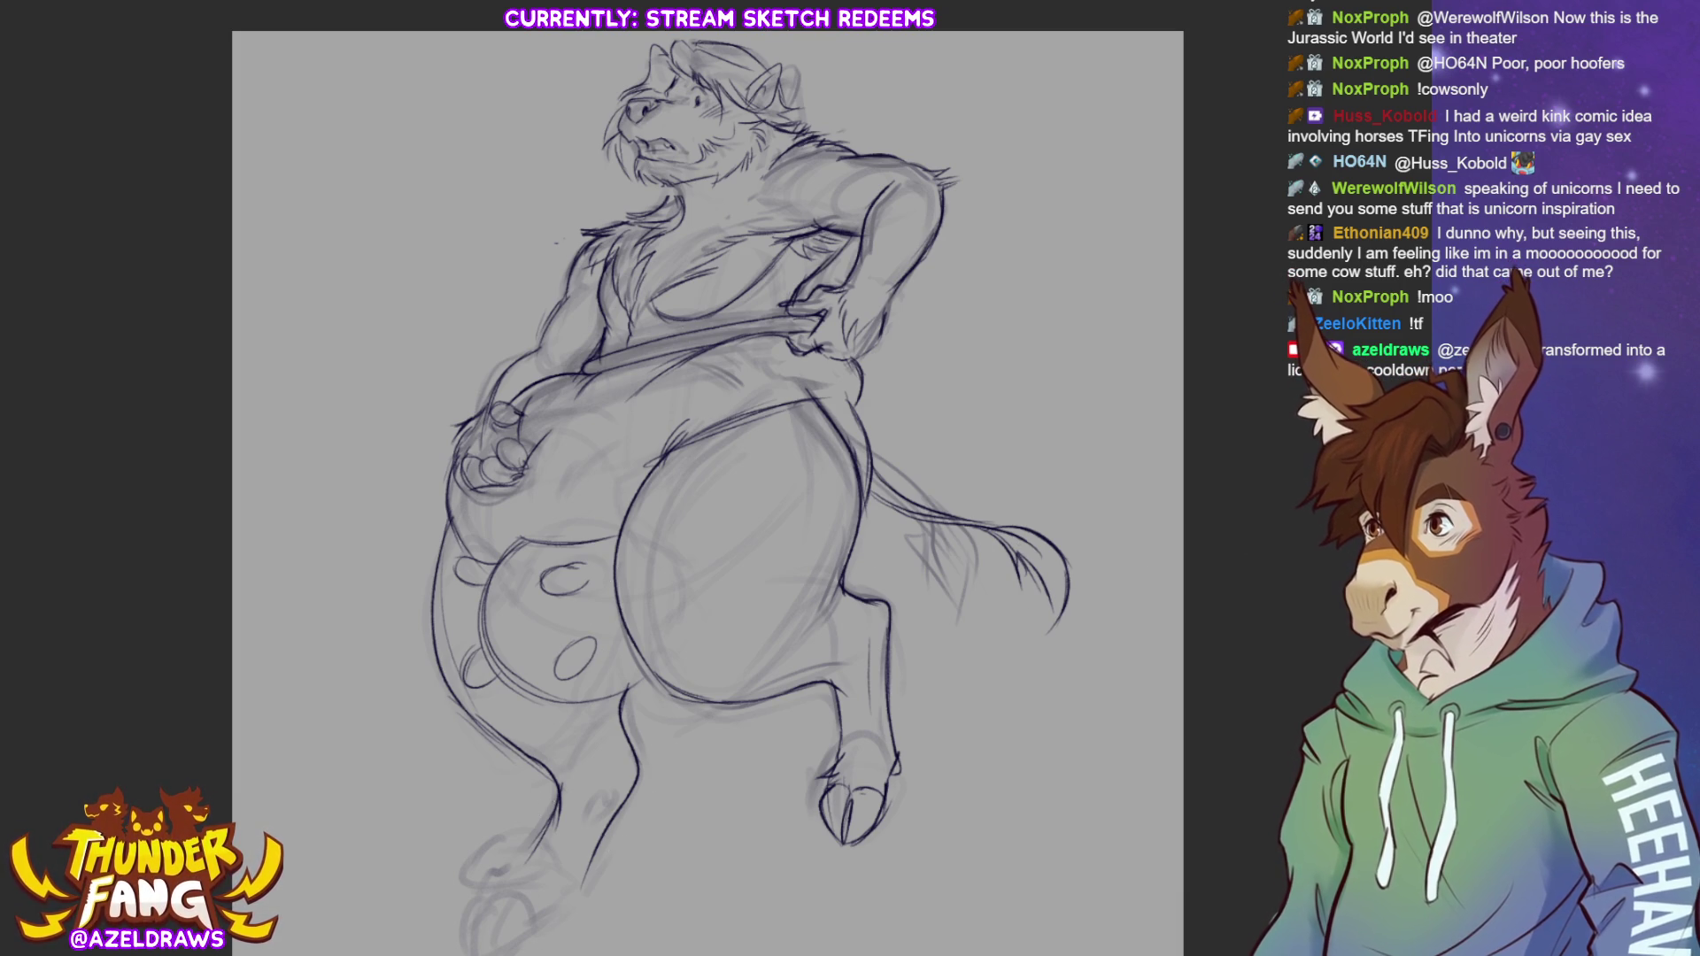
Redraw the left hoof's curve, bottom edge and toe
{"action": "left_click_drag", "start_coordinate": [619, 620], "coordinate": [643, 554]}
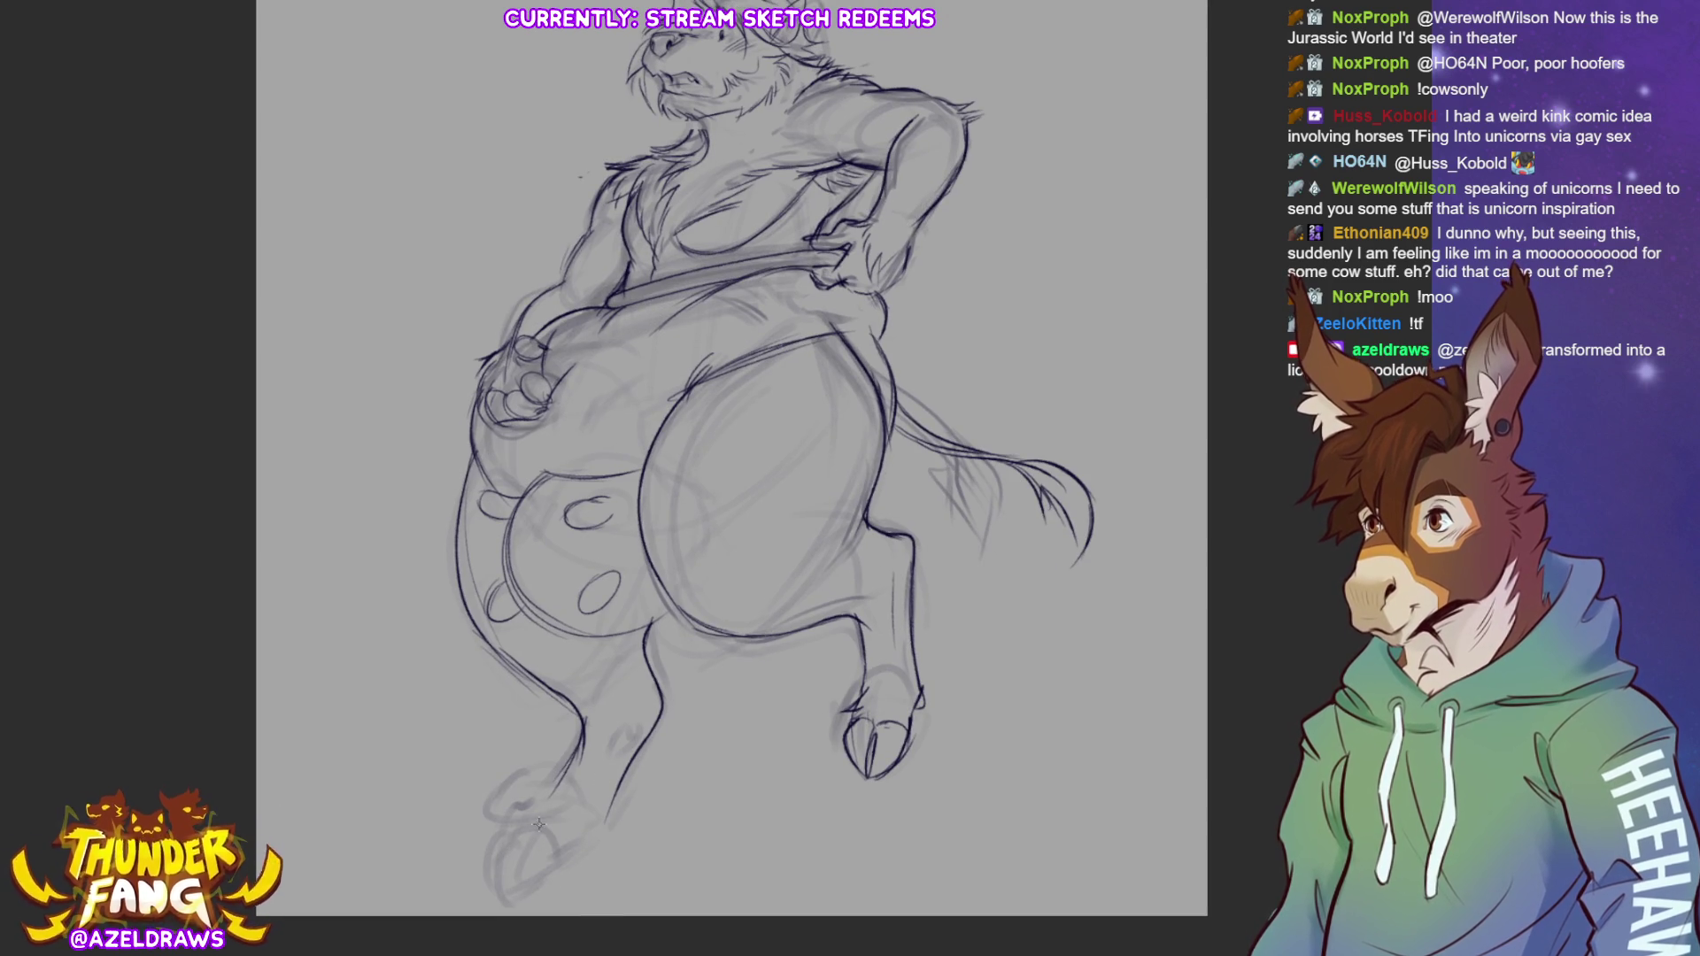
{"action": "mouse_move", "coordinate": [542, 806]}
{"action": "left_mouse_down"}
{"action": "mouse_move", "coordinate": [505, 856]}
{"action": "mouse_move", "coordinate": [545, 852]}
{"action": "left_mouse_up"}
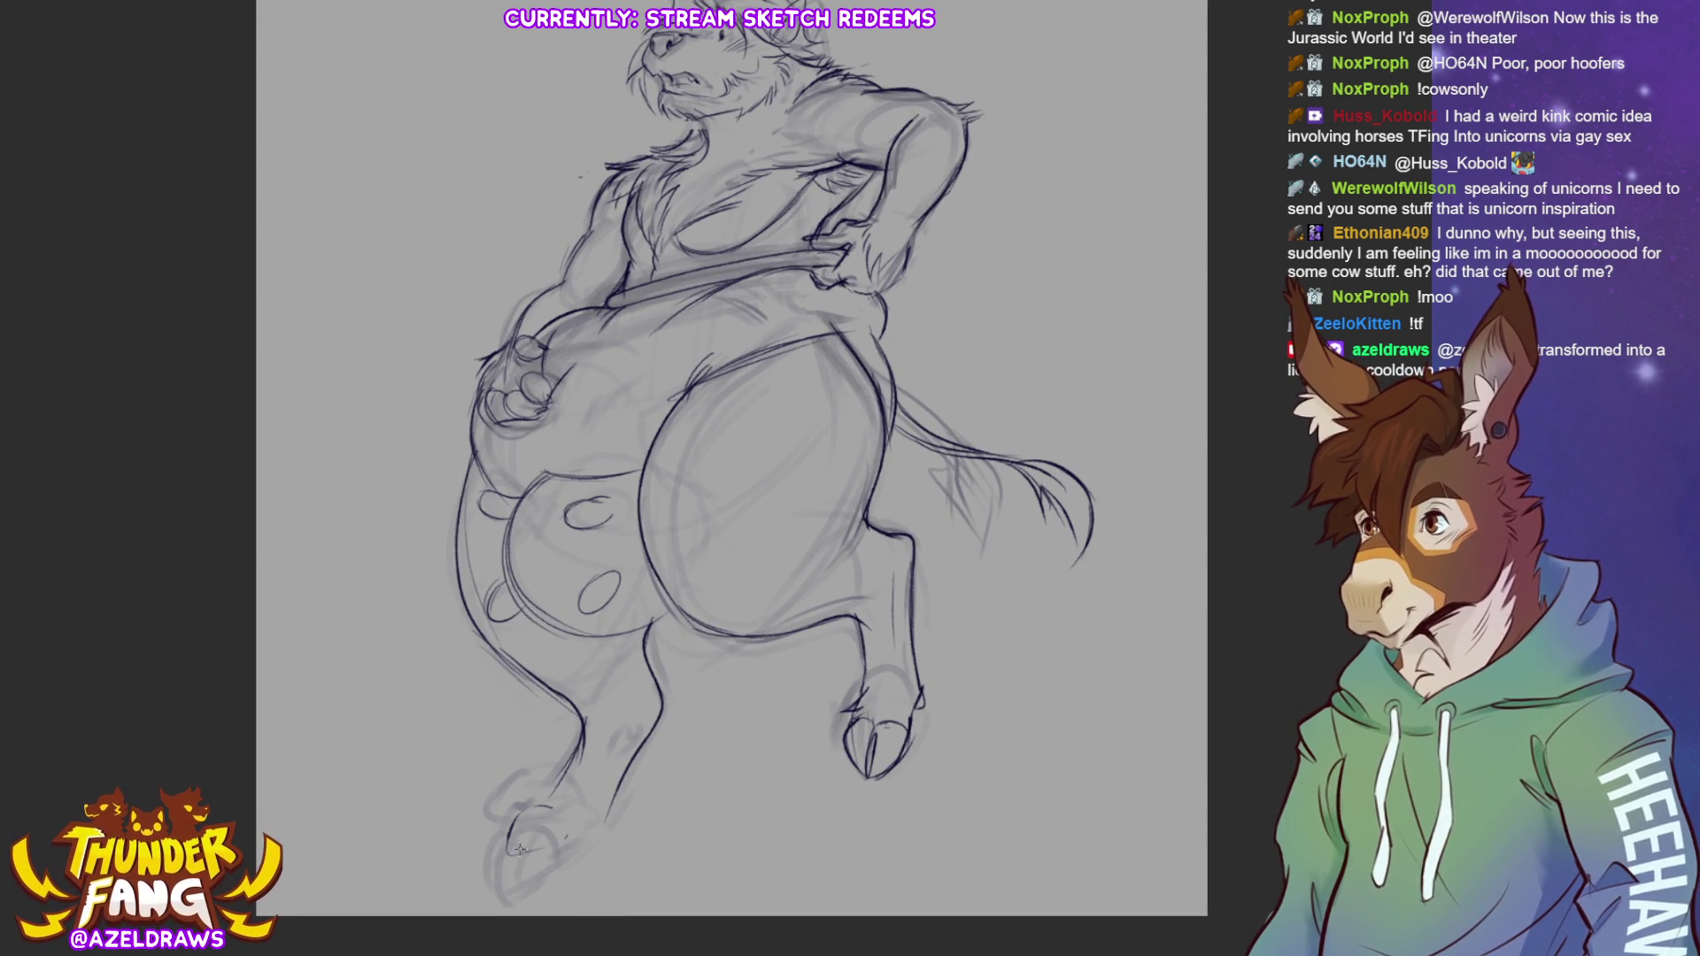
{"action": "mouse_move", "coordinate": [510, 852]}
{"action": "left_mouse_down"}
{"action": "mouse_move", "coordinate": [571, 825]}
{"action": "mouse_move", "coordinate": [558, 841]}
{"action": "left_mouse_up"}
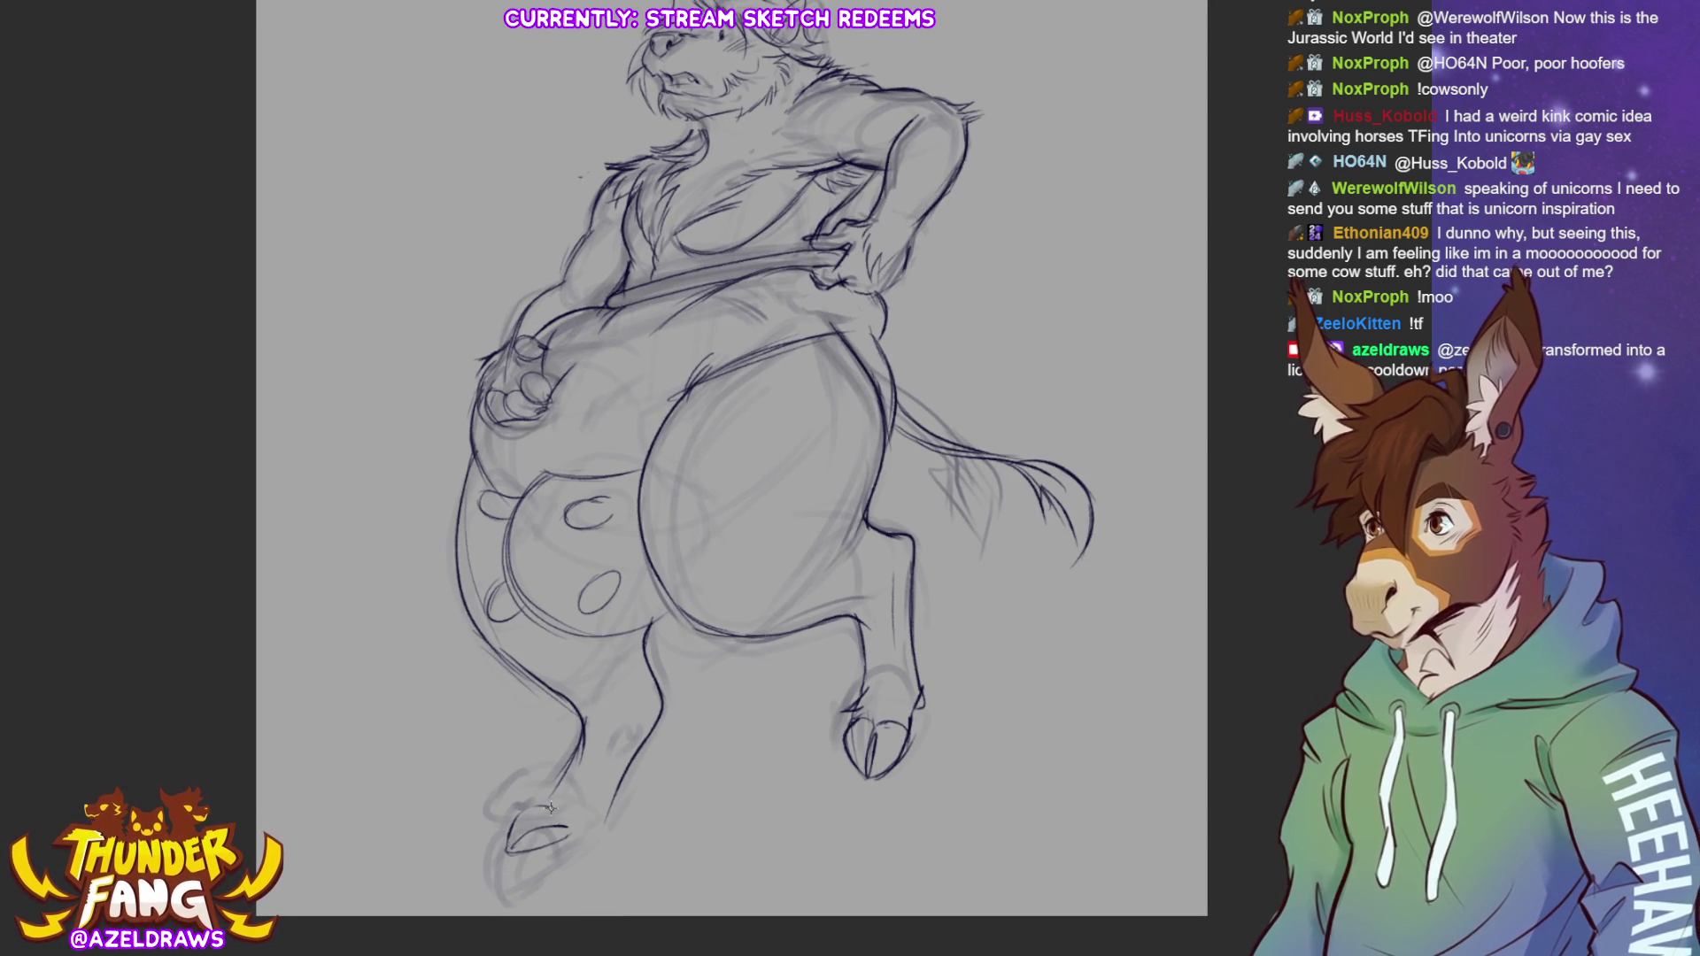
{"action": "left_click_drag", "start_coordinate": [598, 787], "coordinate": [535, 804]}
{"action": "left_click_drag", "start_coordinate": [528, 853], "coordinate": [527, 898]}
{"action": "left_click_drag", "start_coordinate": [527, 899], "coordinate": [555, 899]}
{"action": "mouse_move", "coordinate": [579, 834]}
{"action": "left_mouse_down"}
{"action": "mouse_move", "coordinate": [563, 868]}
{"action": "mouse_move", "coordinate": [599, 822]}
{"action": "left_mouse_up"}
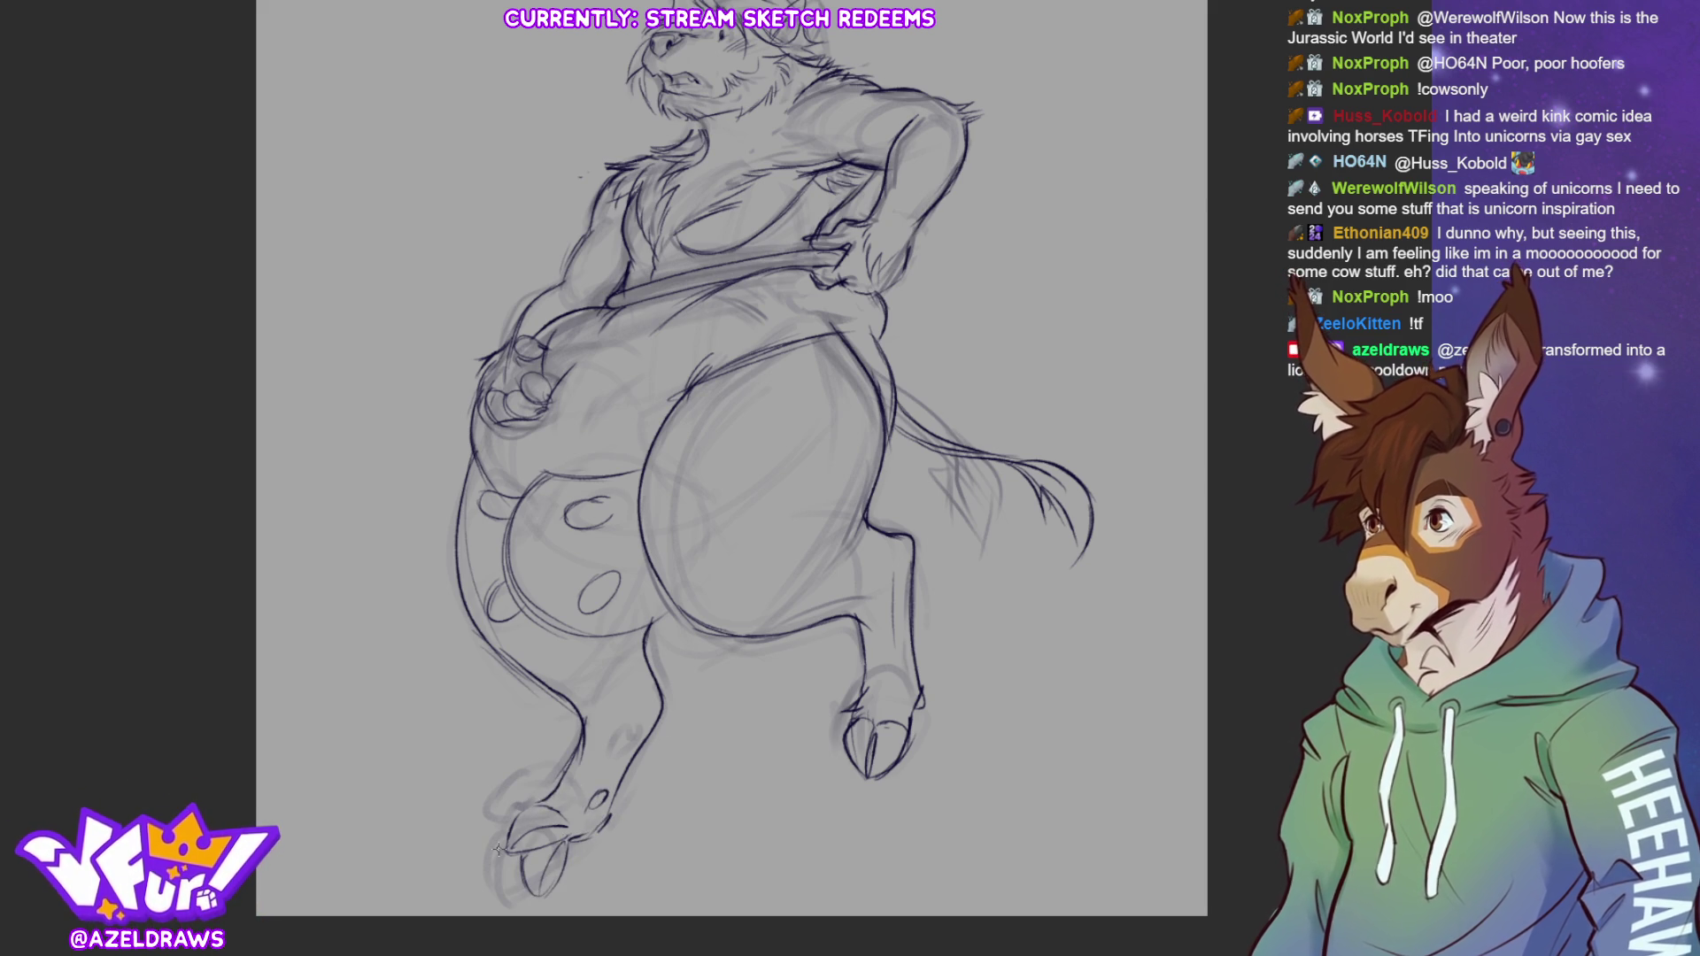
Lasso-select the left hoof and rotate it slightly clockwise with Ctrl+T
{"action": "key", "text": "l"}
{"action": "mouse_move", "coordinate": [630, 783]}
{"action": "left_mouse_down"}
{"action": "mouse_move", "coordinate": [484, 825]}
{"action": "mouse_move", "coordinate": [639, 783]}
{"action": "left_mouse_up"}
{"action": "key", "text": "ctrl+t"}
{"action": "left_click_drag", "start_coordinate": [567, 896], "coordinate": [577, 887]}
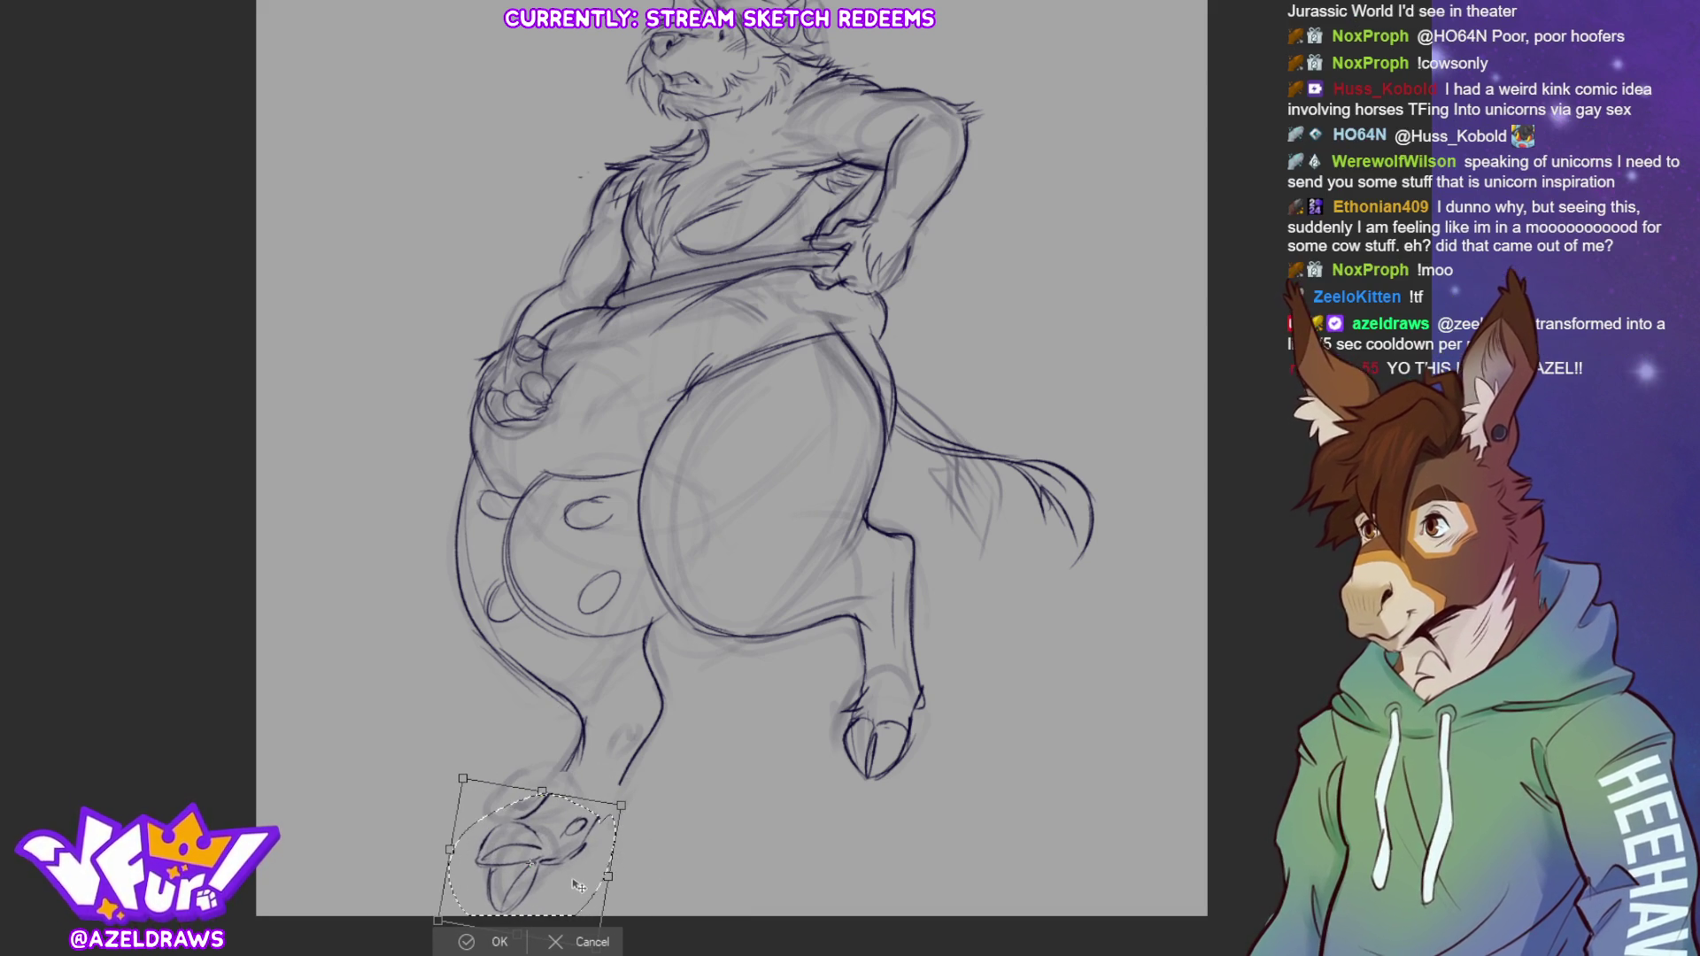
Commit the hoof rotation, darken the nearby lower-leg lines, and hide the rough sketch layer
{"action": "key", "text": "Return"}
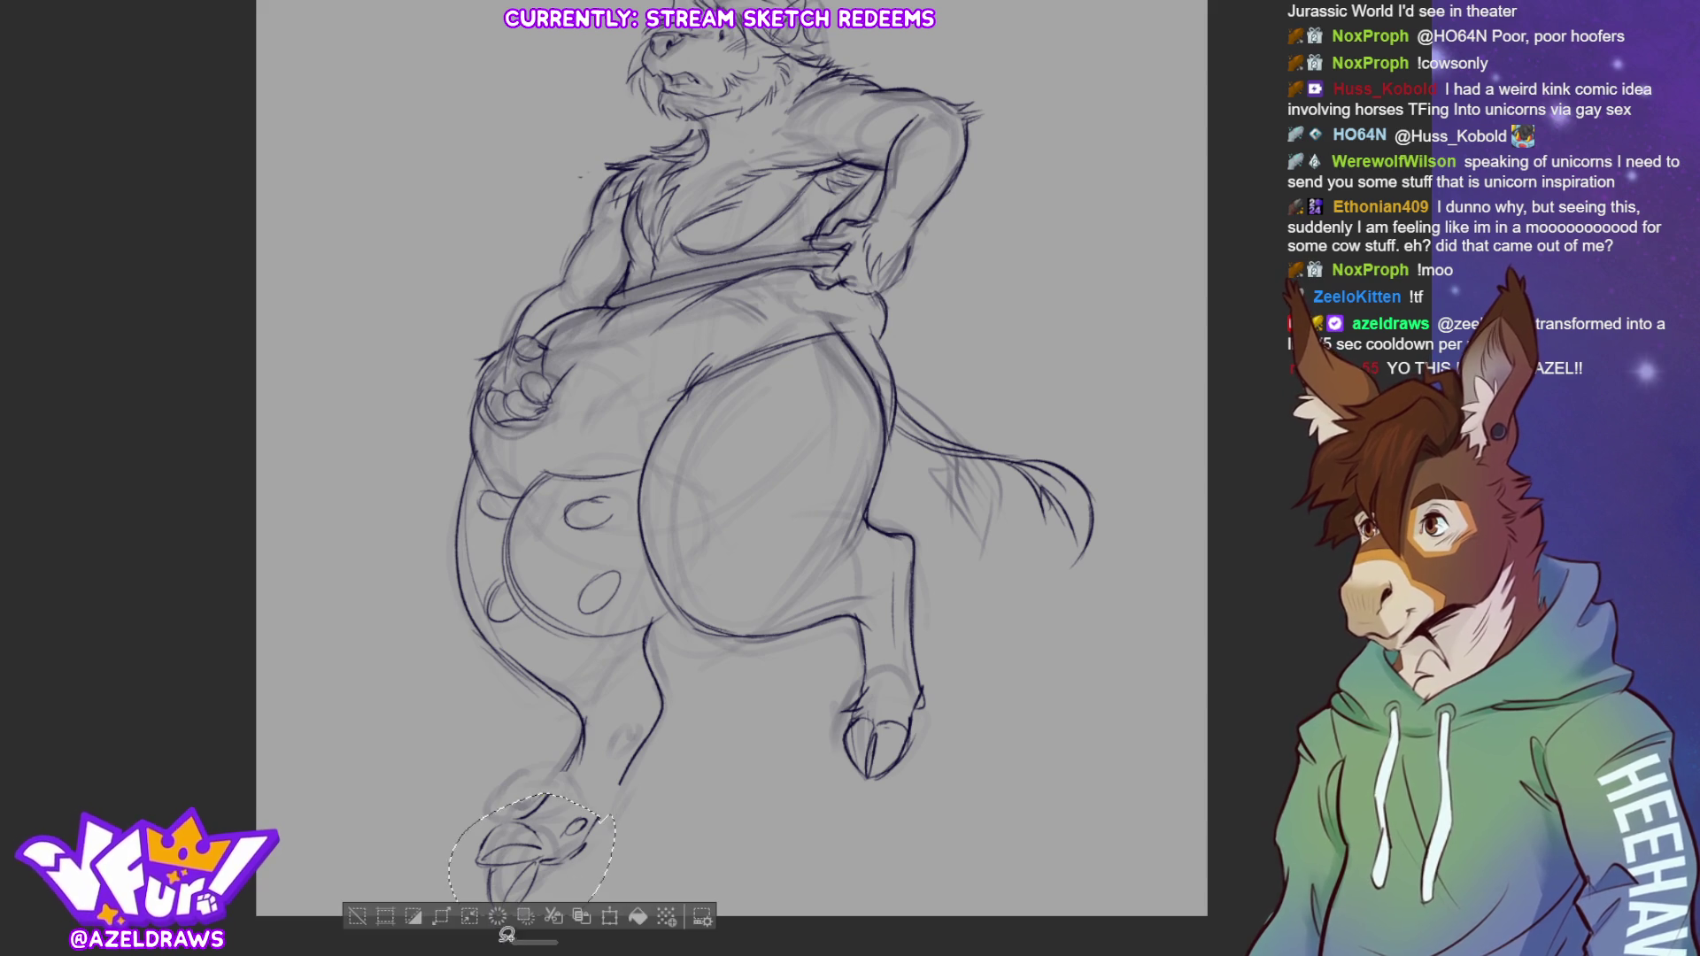
{"action": "left_click", "coordinate": [357, 917]}
{"action": "left_click_drag", "start_coordinate": [596, 820], "coordinate": [592, 832]}
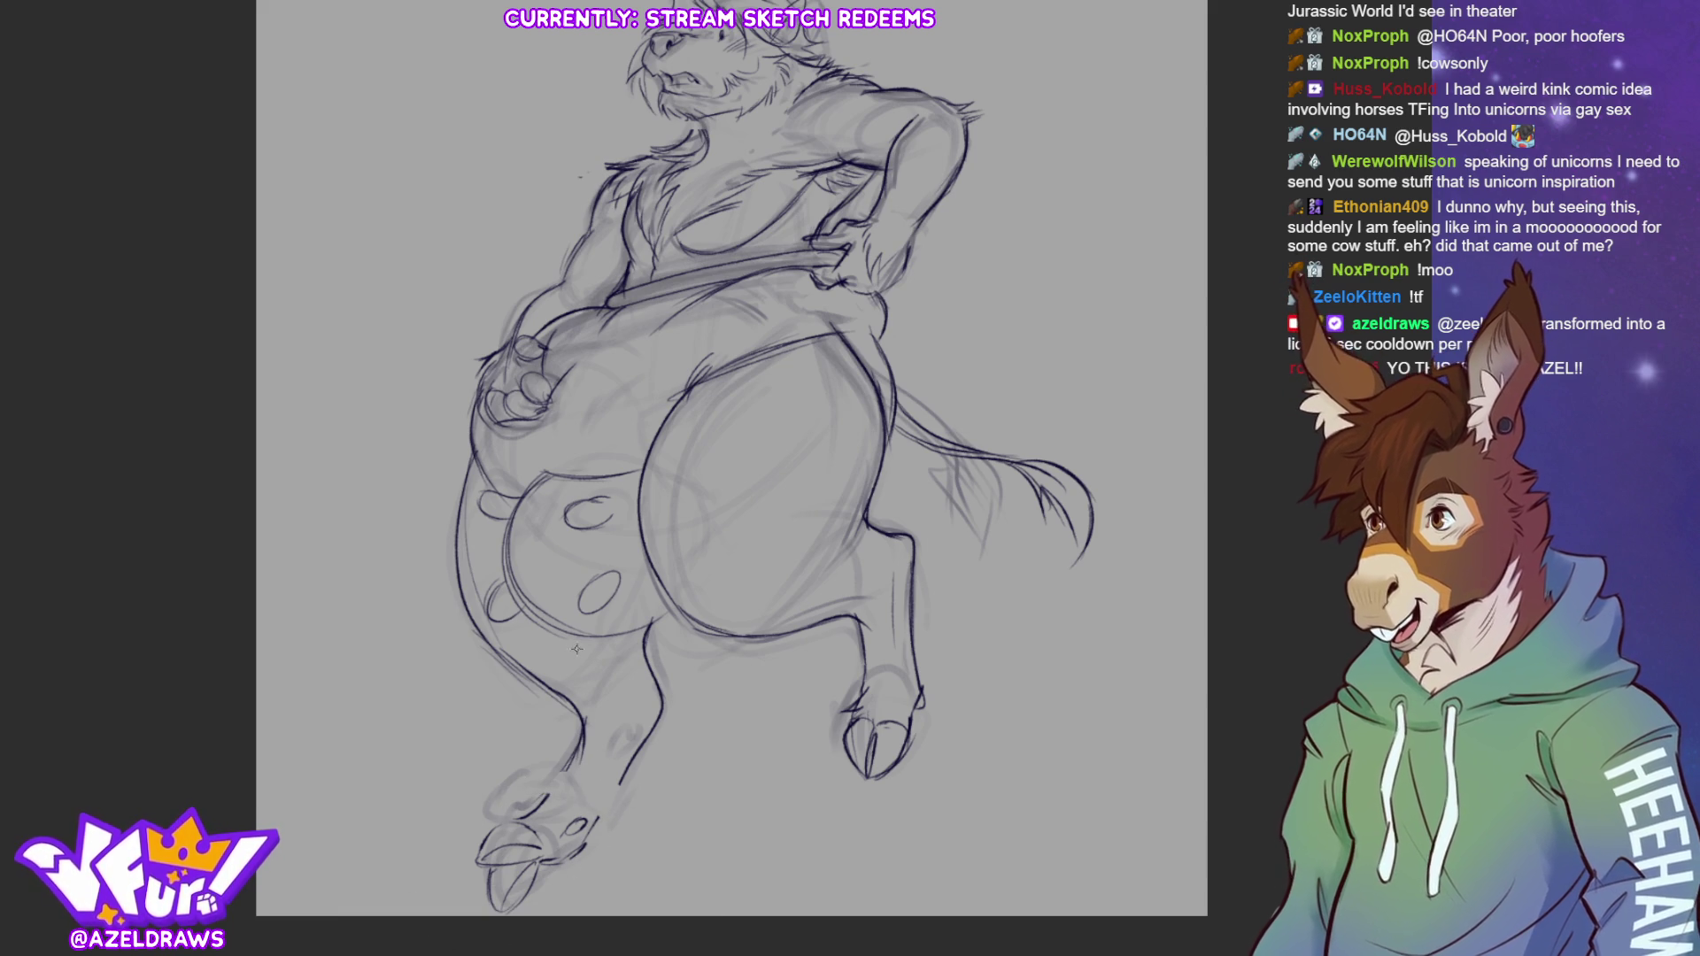
{"action": "left_click_drag", "start_coordinate": [578, 740], "coordinate": [567, 765]}
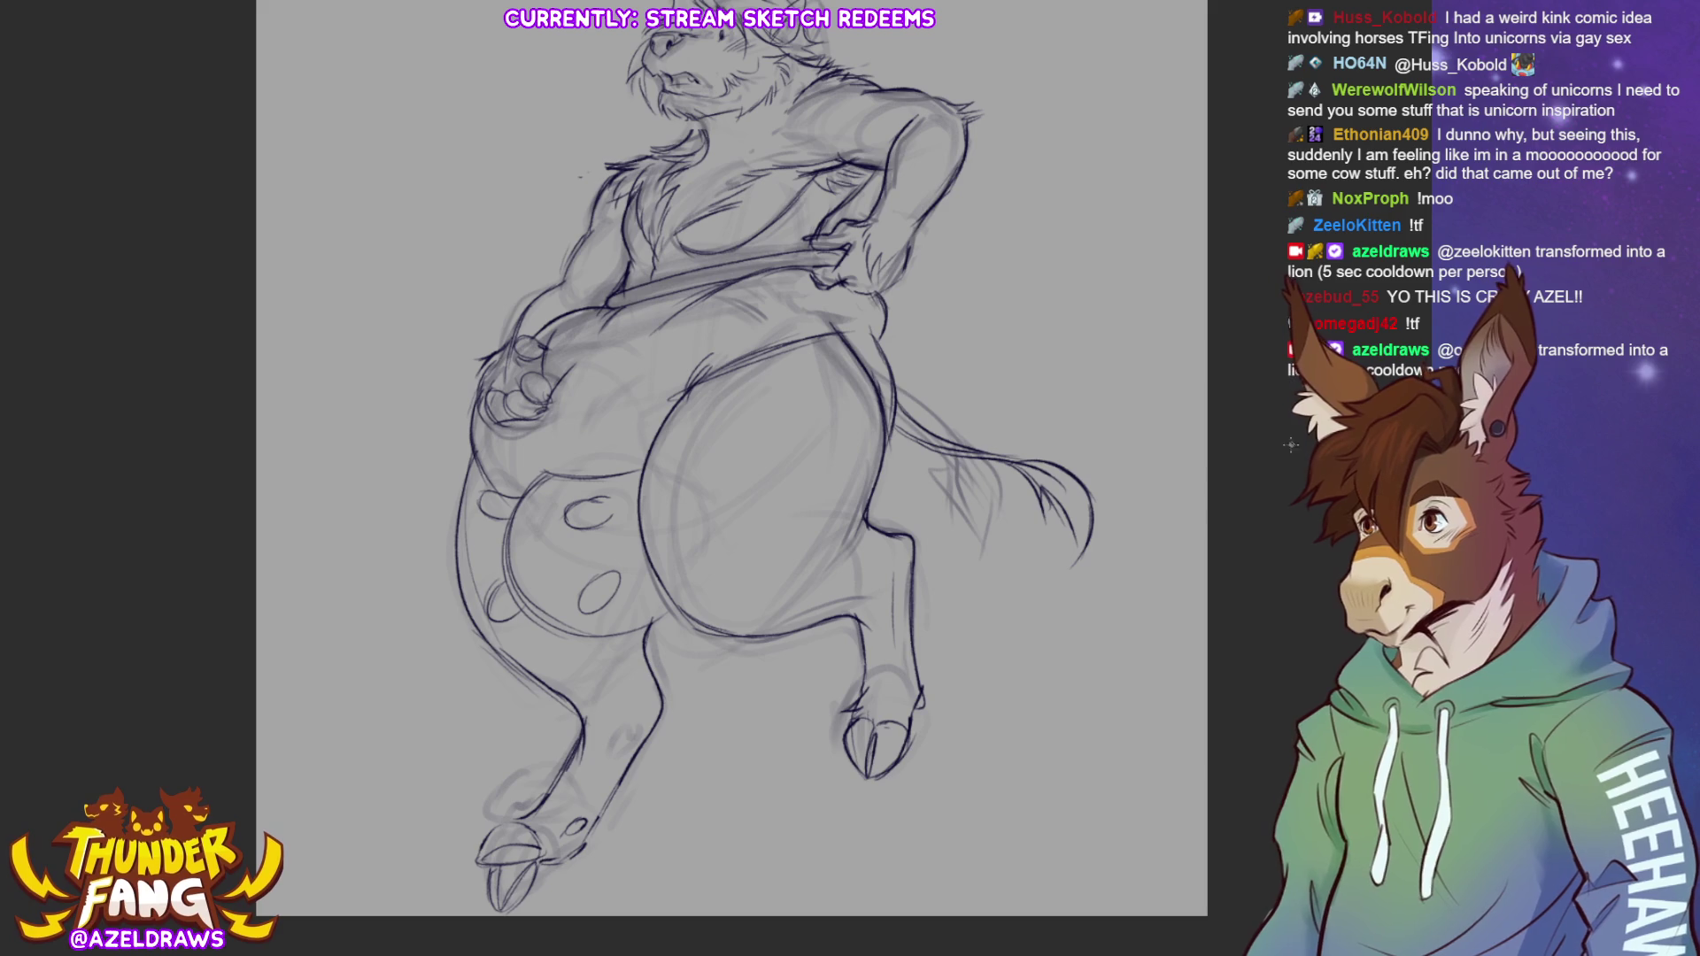
{"action": "left_click_drag", "start_coordinate": [731, 458], "coordinate": [707, 490]}
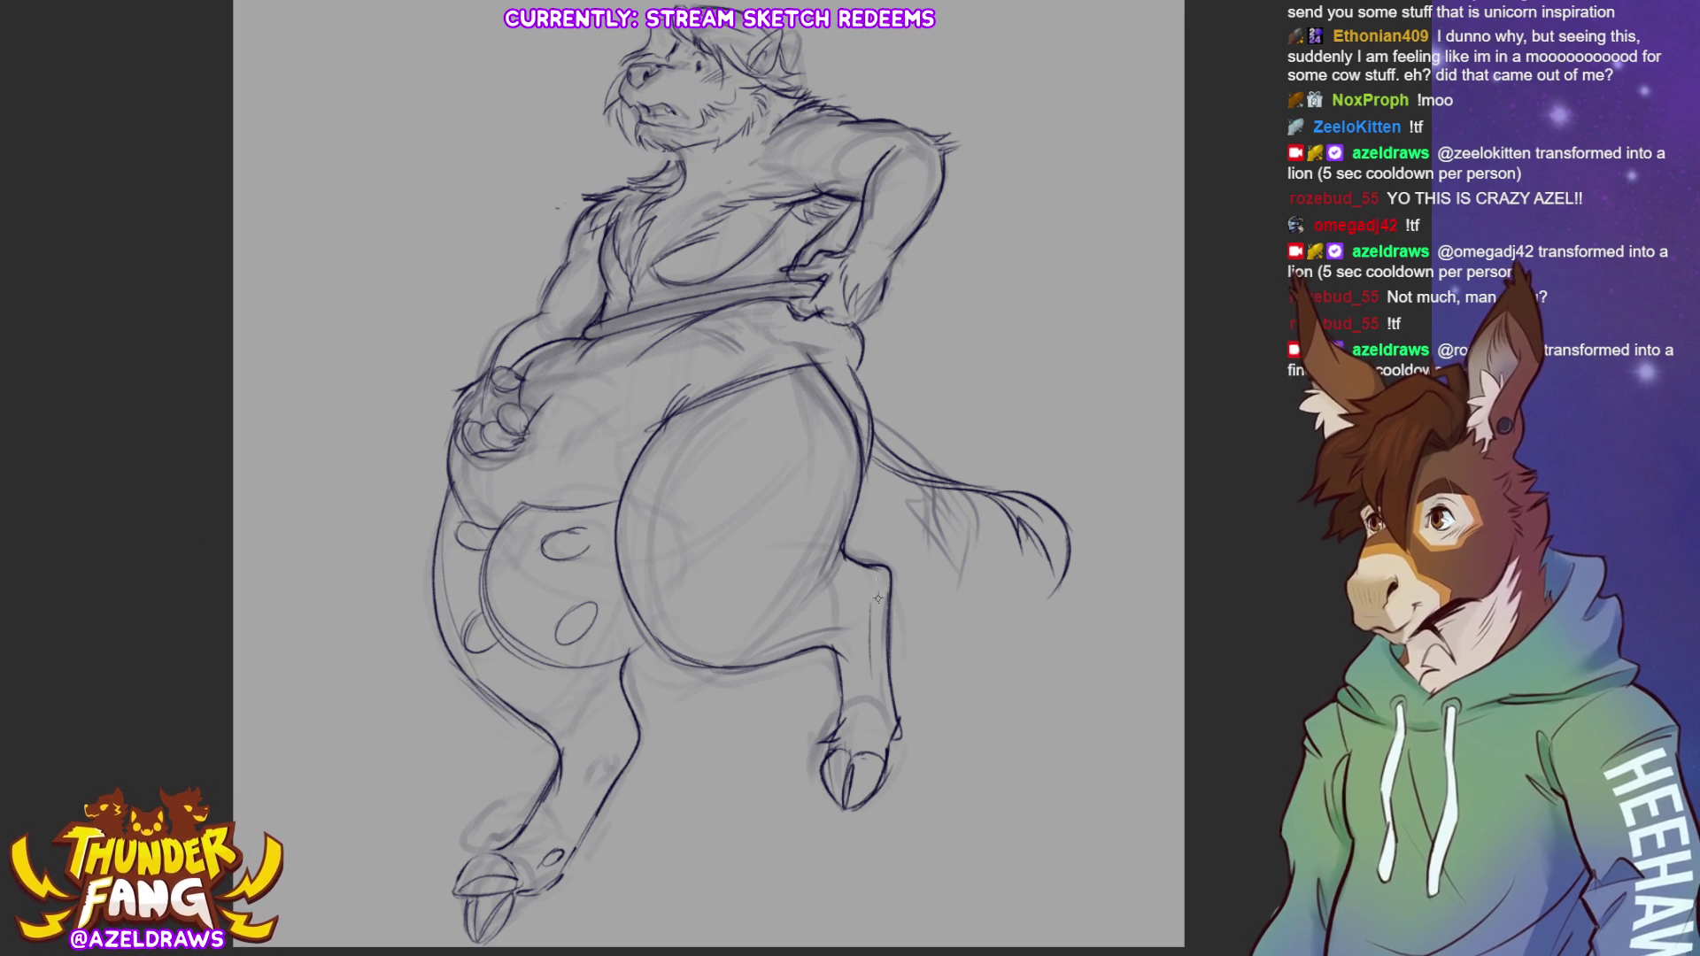
{"action": "left_click", "coordinate": [1250, 277]}
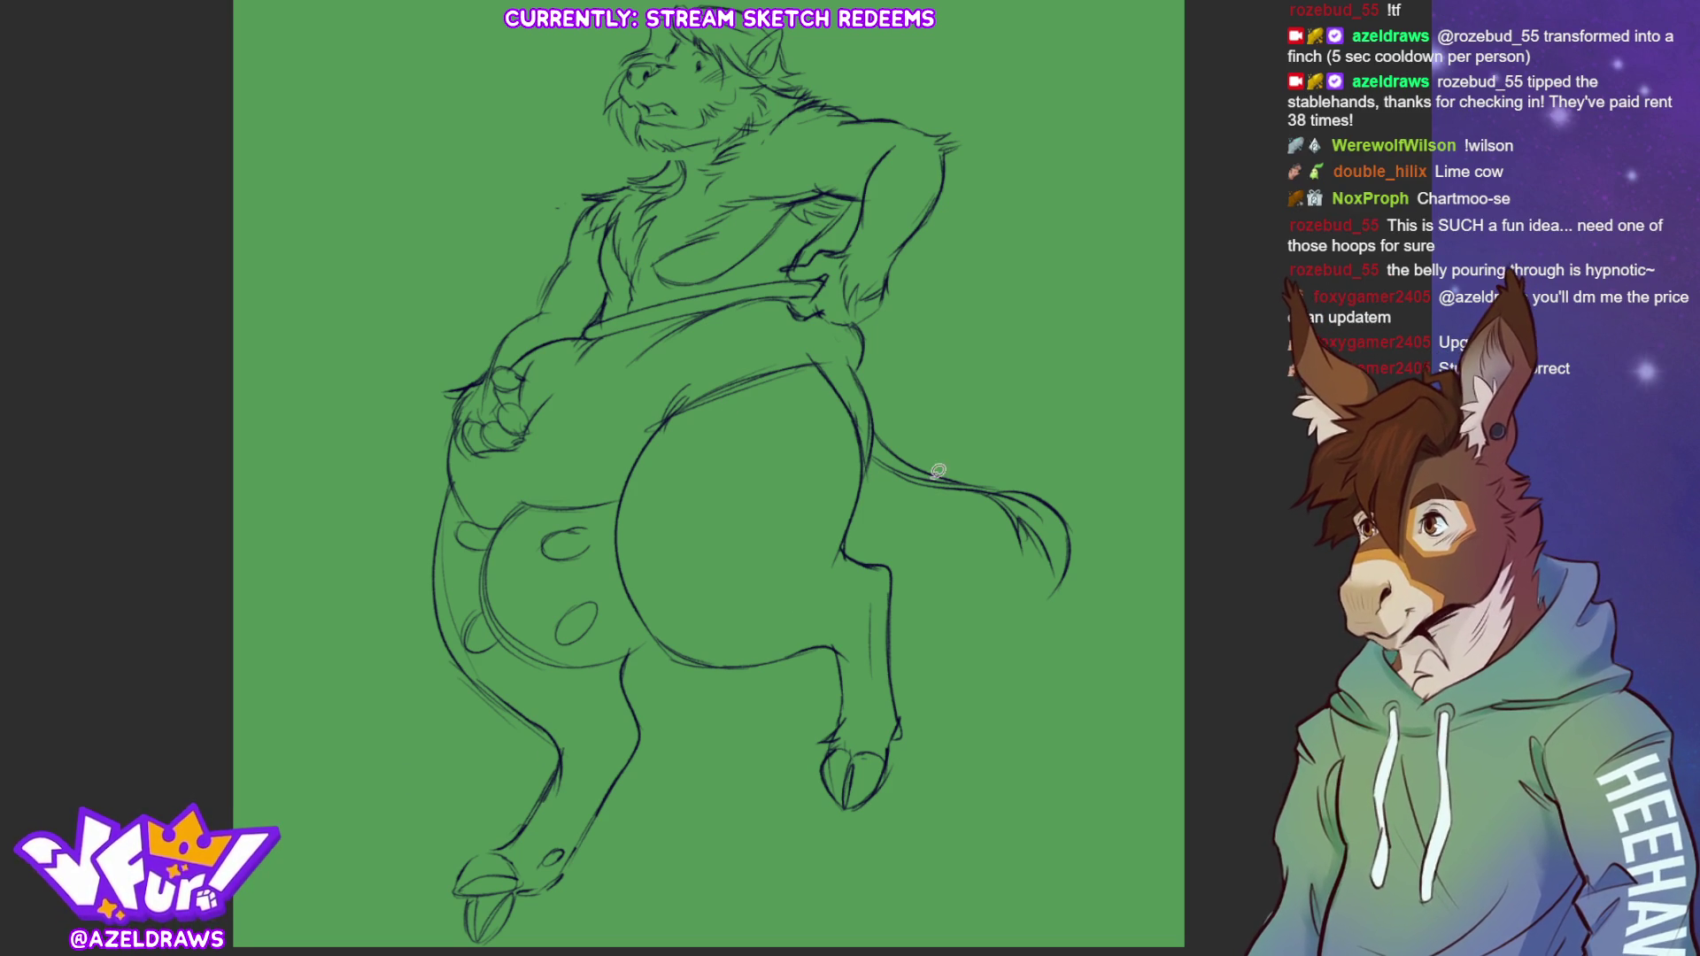
Lasso-fill the arm, hand, shoulder, neck and upper chest with pale green
{"action": "mouse_move", "coordinate": [487, 379]}
{"action": "left_mouse_down"}
{"action": "mouse_move", "coordinate": [449, 395]}
{"action": "mouse_move", "coordinate": [453, 463]}
{"action": "mouse_move", "coordinate": [726, 333]}
{"action": "mouse_move", "coordinate": [483, 376]}
{"action": "mouse_move", "coordinate": [549, 305]}
{"action": "mouse_move", "coordinate": [620, 323]}
{"action": "mouse_move", "coordinate": [673, 265]}
{"action": "mouse_move", "coordinate": [578, 237]}
{"action": "mouse_move", "coordinate": [700, 293]}
{"action": "mouse_move", "coordinate": [810, 234]}
{"action": "mouse_move", "coordinate": [841, 147]}
{"action": "mouse_move", "coordinate": [726, 361]}
{"action": "left_mouse_up"}
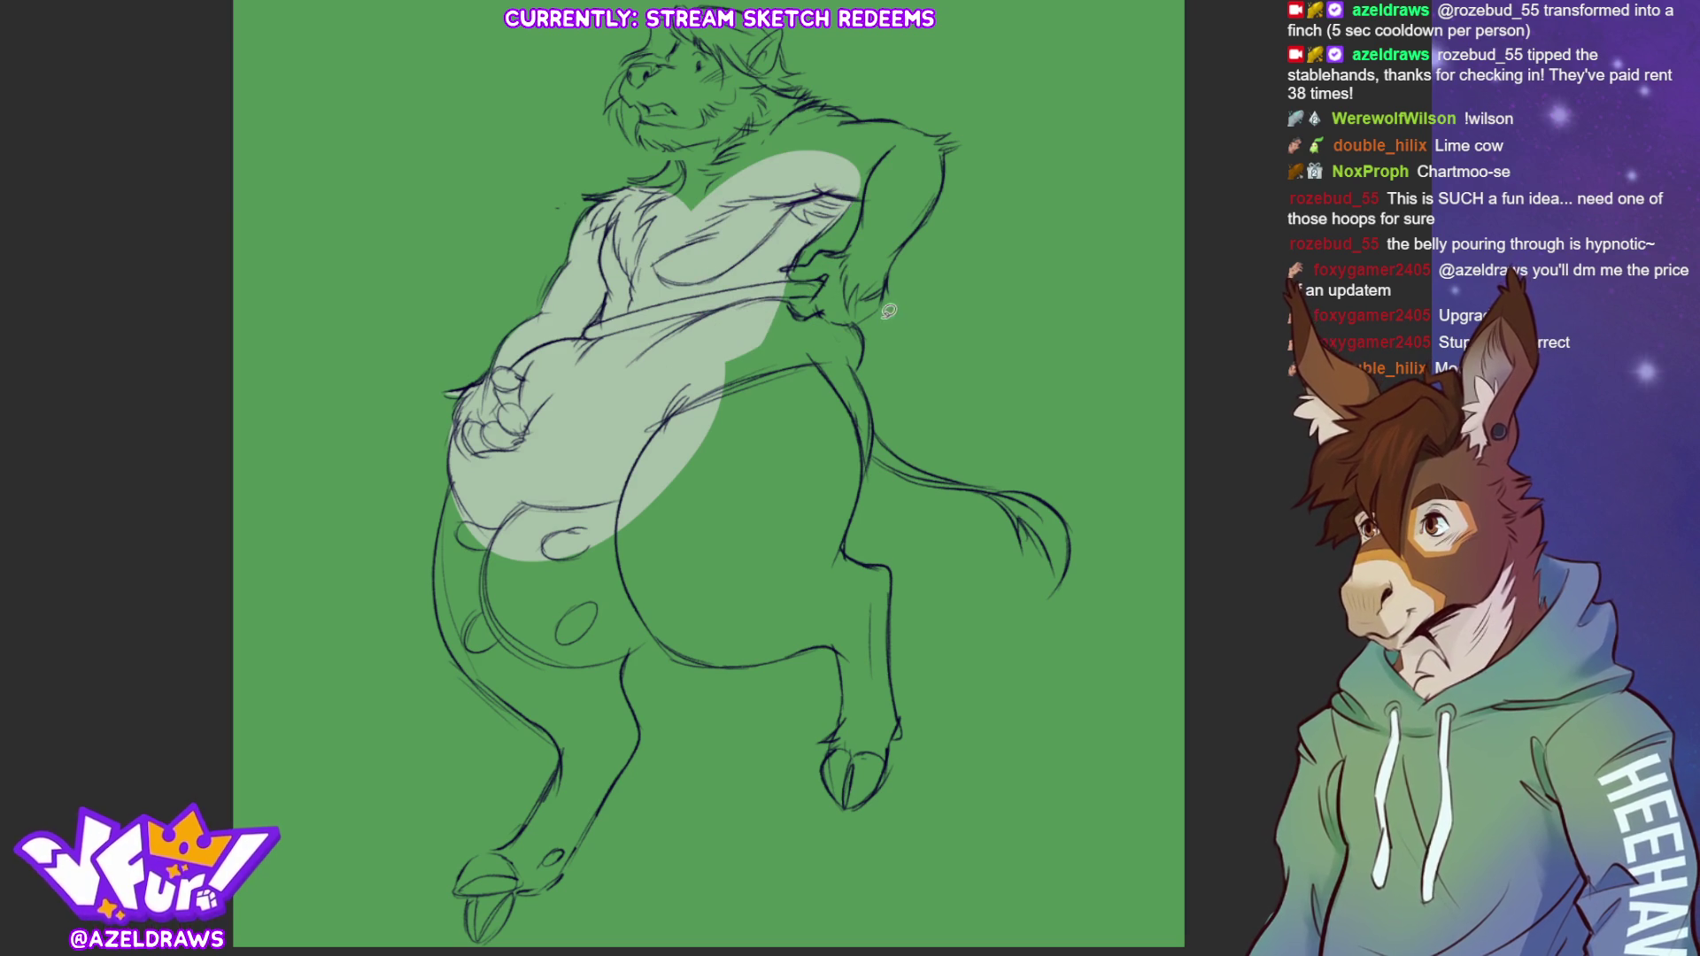
{"action": "mouse_move", "coordinate": [801, 278]}
{"action": "left_mouse_down"}
{"action": "mouse_move", "coordinate": [784, 291]}
{"action": "mouse_move", "coordinate": [810, 257]}
{"action": "mouse_move", "coordinate": [859, 252]}
{"action": "mouse_move", "coordinate": [817, 362]}
{"action": "mouse_move", "coordinate": [786, 344]}
{"action": "left_mouse_up"}
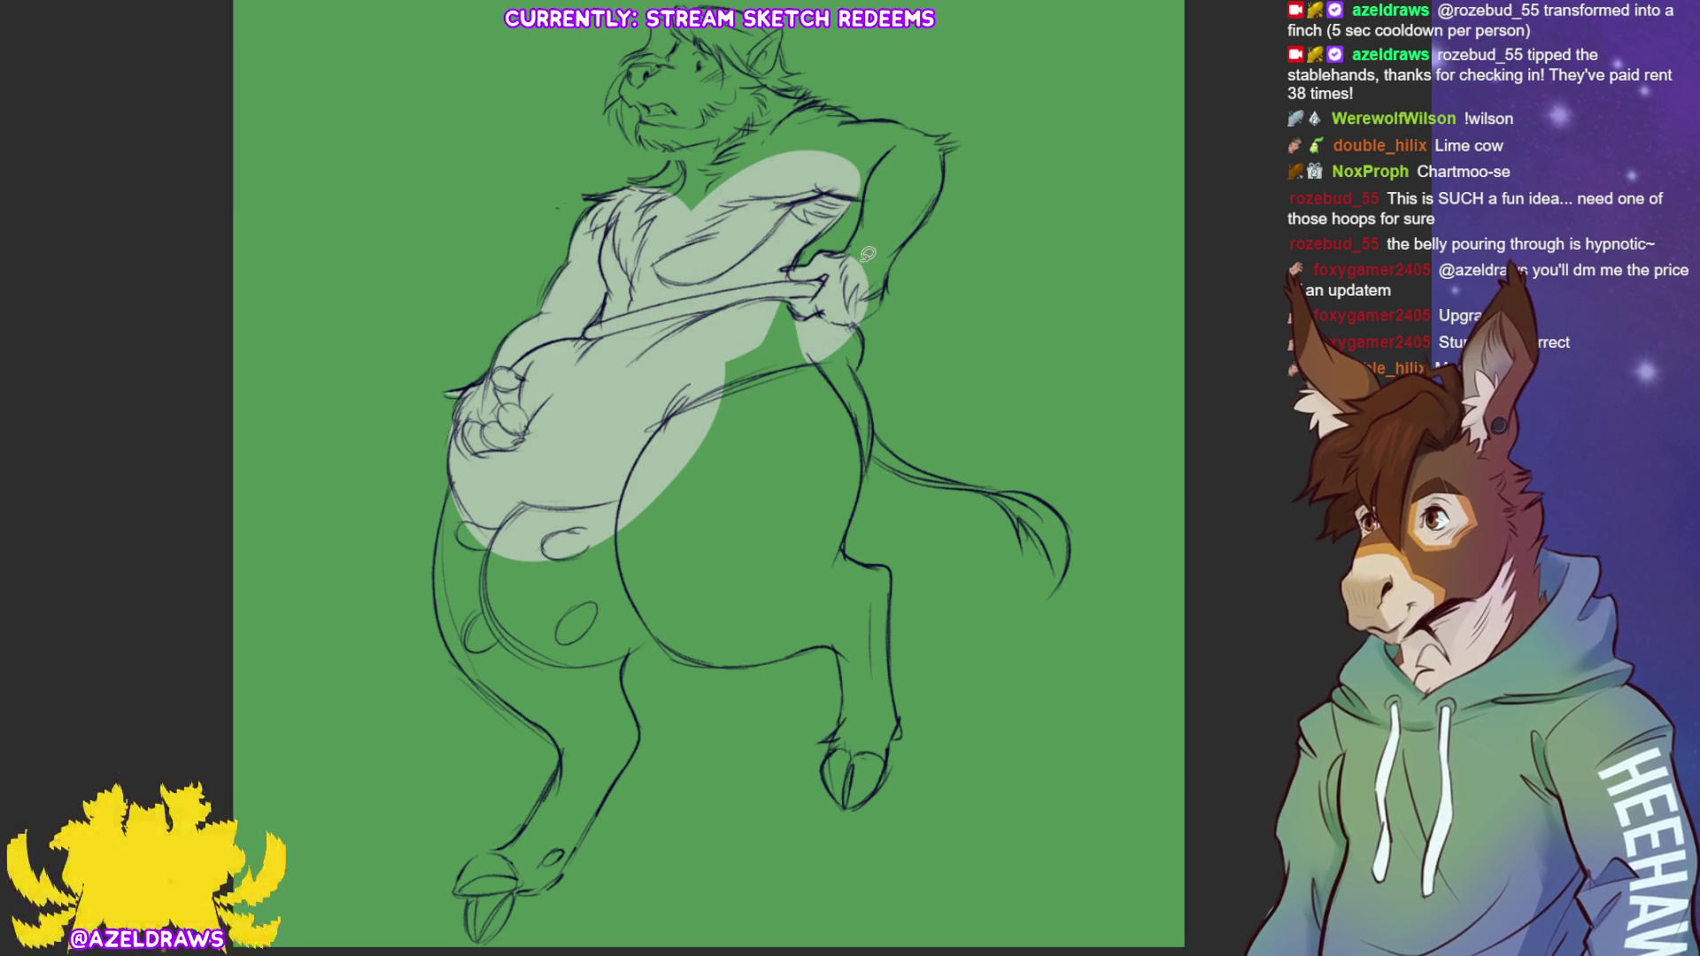
{"action": "mouse_move", "coordinate": [850, 249]}
{"action": "left_mouse_down"}
{"action": "mouse_move", "coordinate": [917, 147]}
{"action": "mouse_move", "coordinate": [942, 195]}
{"action": "mouse_move", "coordinate": [874, 311]}
{"action": "left_mouse_up"}
{"action": "mouse_move", "coordinate": [847, 181]}
{"action": "left_mouse_down"}
{"action": "mouse_move", "coordinate": [886, 197]}
{"action": "mouse_move", "coordinate": [797, 138]}
{"action": "mouse_move", "coordinate": [895, 118]}
{"action": "mouse_move", "coordinate": [943, 129]}
{"action": "mouse_move", "coordinate": [941, 190]}
{"action": "left_mouse_up"}
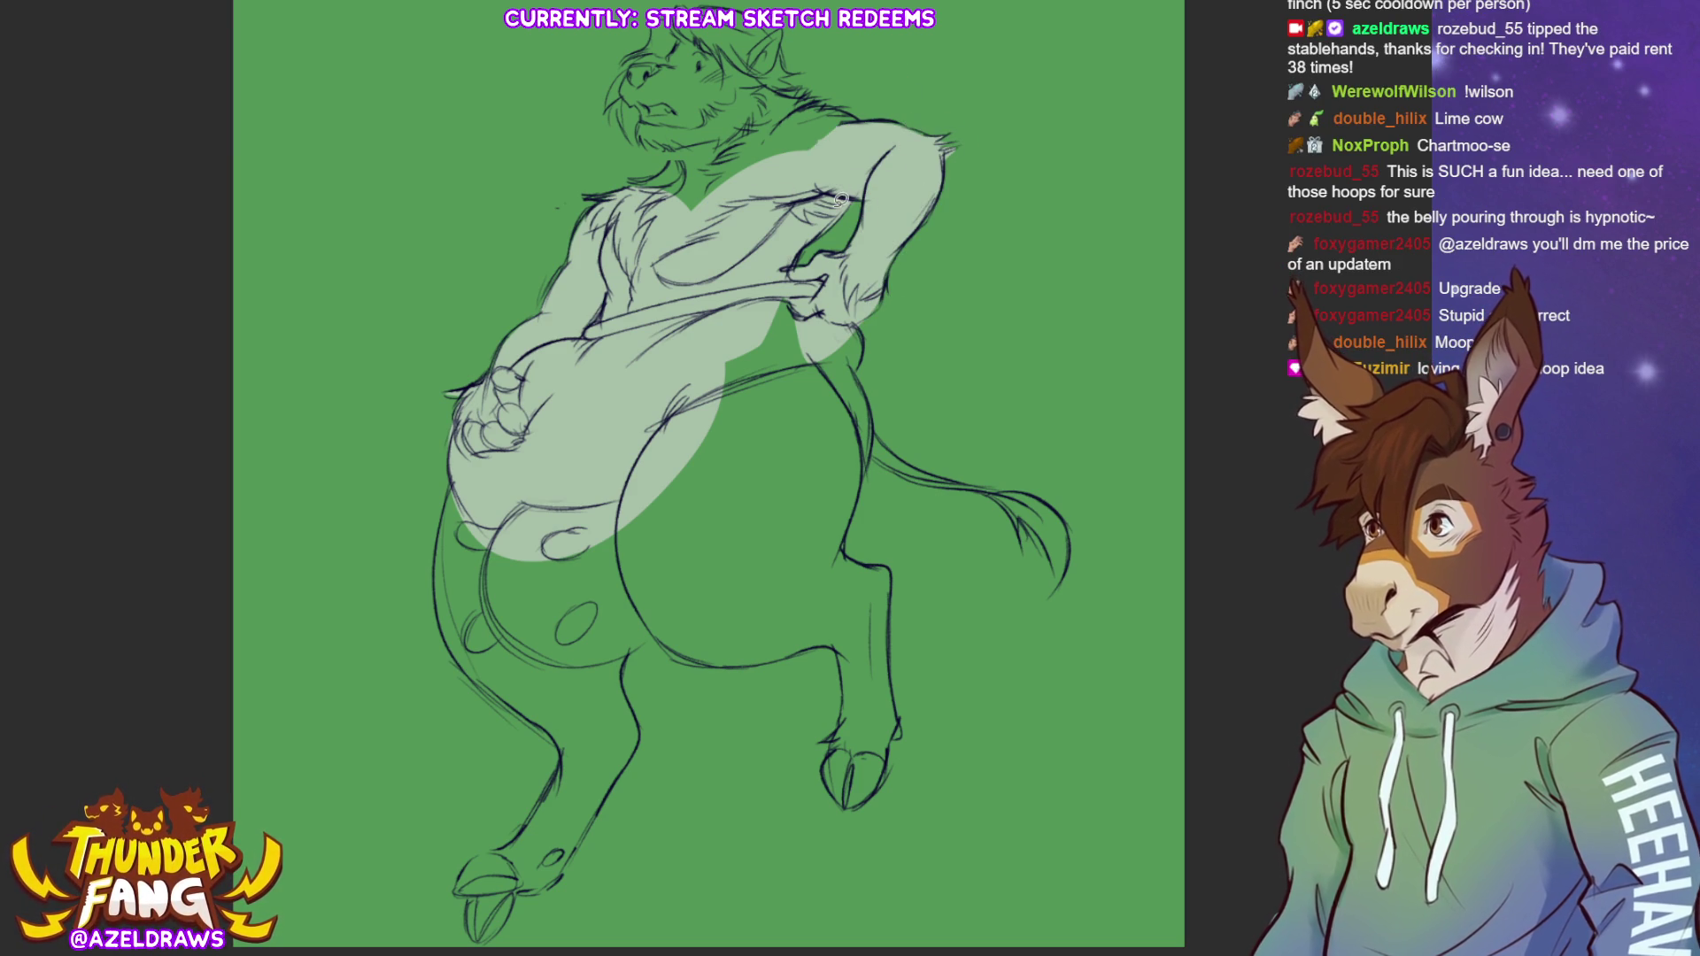
{"action": "mouse_move", "coordinate": [675, 139]}
{"action": "left_mouse_down"}
{"action": "mouse_move", "coordinate": [673, 160]}
{"action": "mouse_move", "coordinate": [629, 177]}
{"action": "mouse_move", "coordinate": [808, 97]}
{"action": "mouse_move", "coordinate": [744, 188]}
{"action": "mouse_move", "coordinate": [713, 168]}
{"action": "left_mouse_up"}
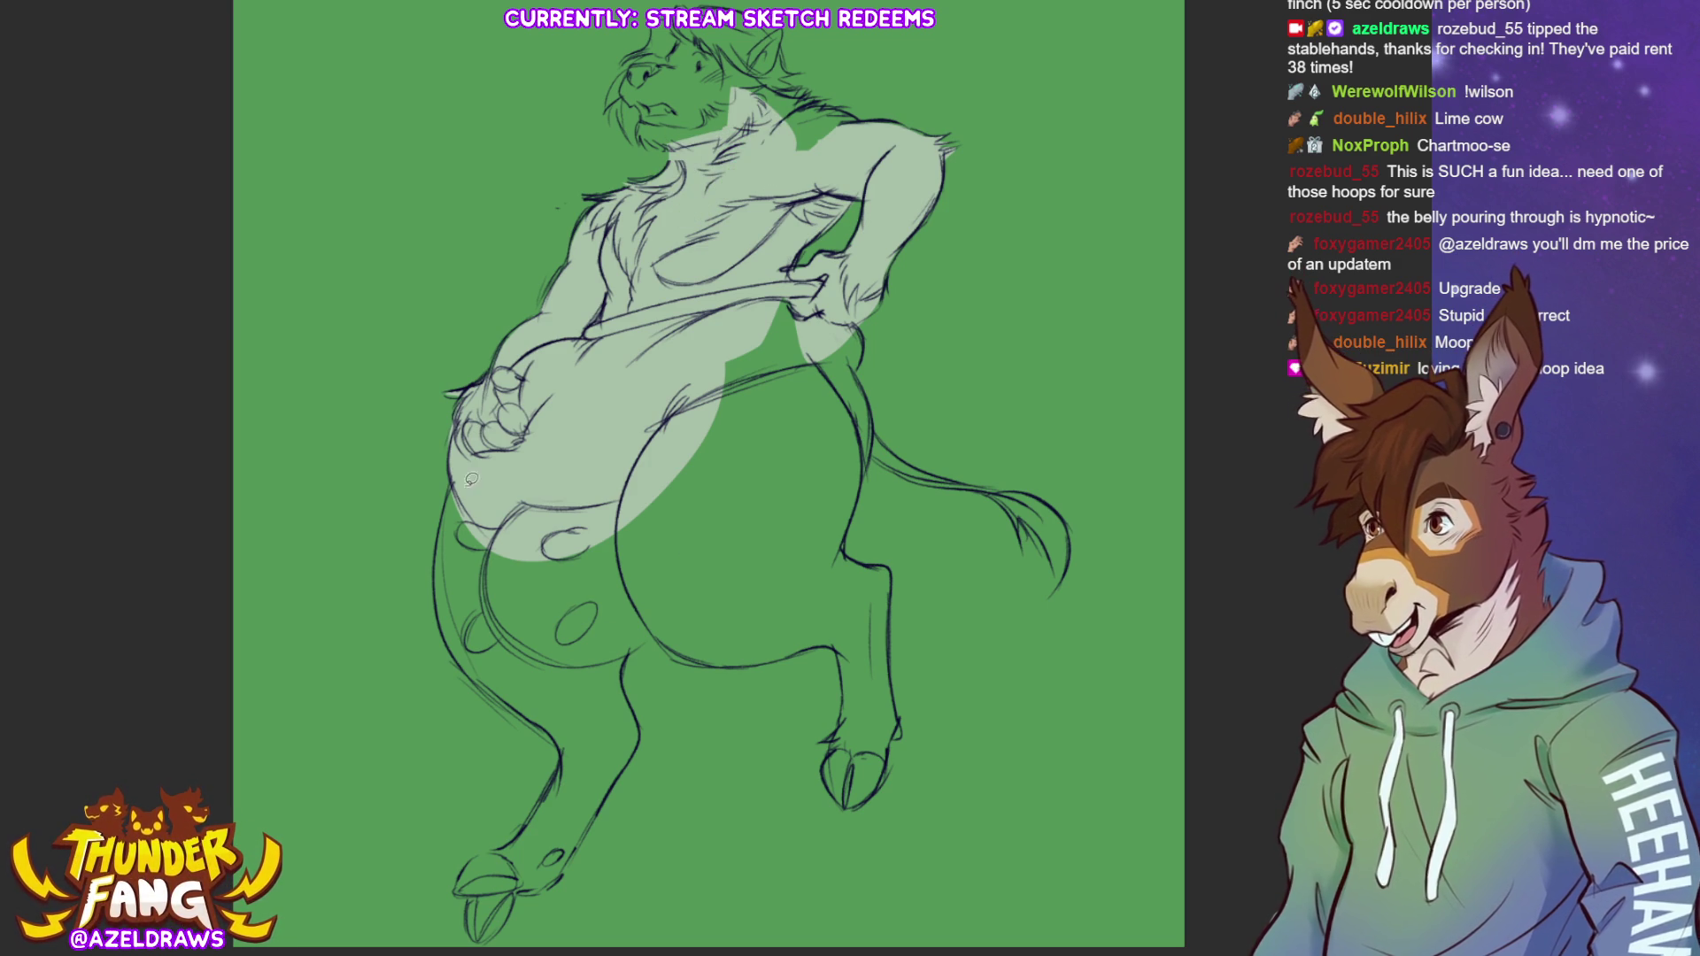
Fill the belly, underside and both legs down to the hooves with pale green
{"action": "mouse_move", "coordinate": [456, 476]}
{"action": "left_mouse_down"}
{"action": "mouse_move", "coordinate": [447, 622]}
{"action": "mouse_move", "coordinate": [537, 710]}
{"action": "mouse_move", "coordinate": [600, 704]}
{"action": "mouse_move", "coordinate": [635, 652]}
{"action": "mouse_move", "coordinate": [690, 469]}
{"action": "left_mouse_up"}
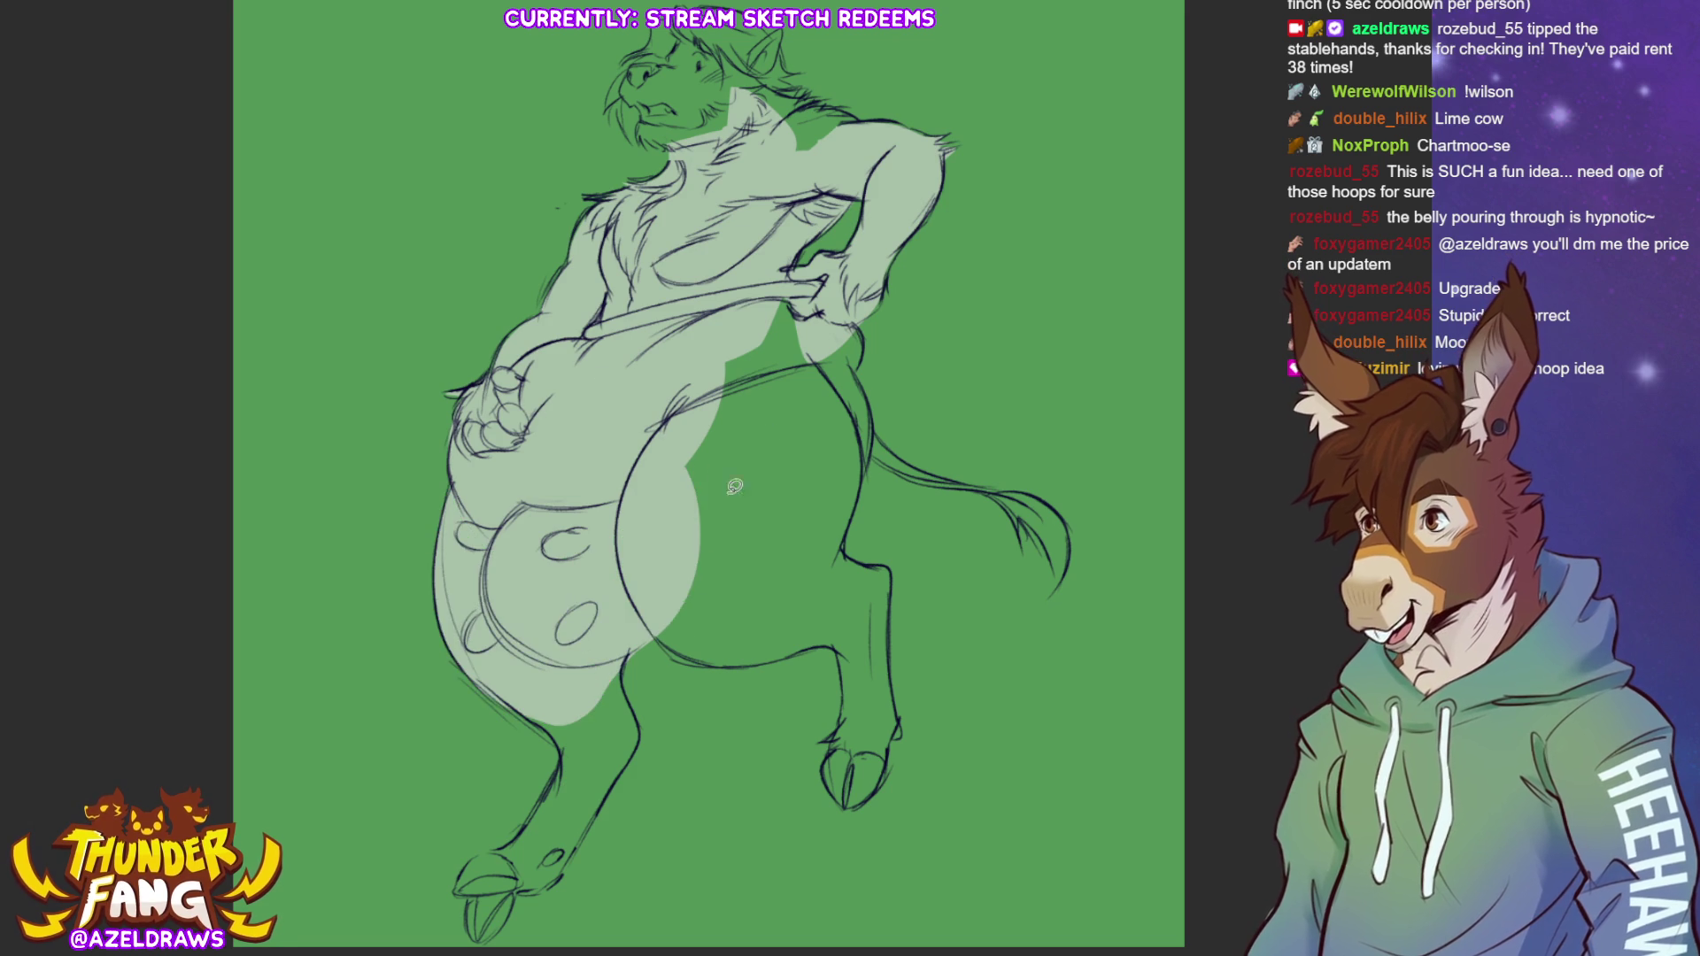
{"action": "mouse_move", "coordinate": [650, 630]}
{"action": "left_mouse_down"}
{"action": "mouse_move", "coordinate": [686, 654]}
{"action": "mouse_move", "coordinate": [779, 657]}
{"action": "mouse_move", "coordinate": [855, 593]}
{"action": "mouse_move", "coordinate": [845, 538]}
{"action": "mouse_move", "coordinate": [877, 427]}
{"action": "mouse_move", "coordinate": [777, 343]}
{"action": "mouse_move", "coordinate": [862, 373]}
{"action": "mouse_move", "coordinate": [828, 350]}
{"action": "left_mouse_up"}
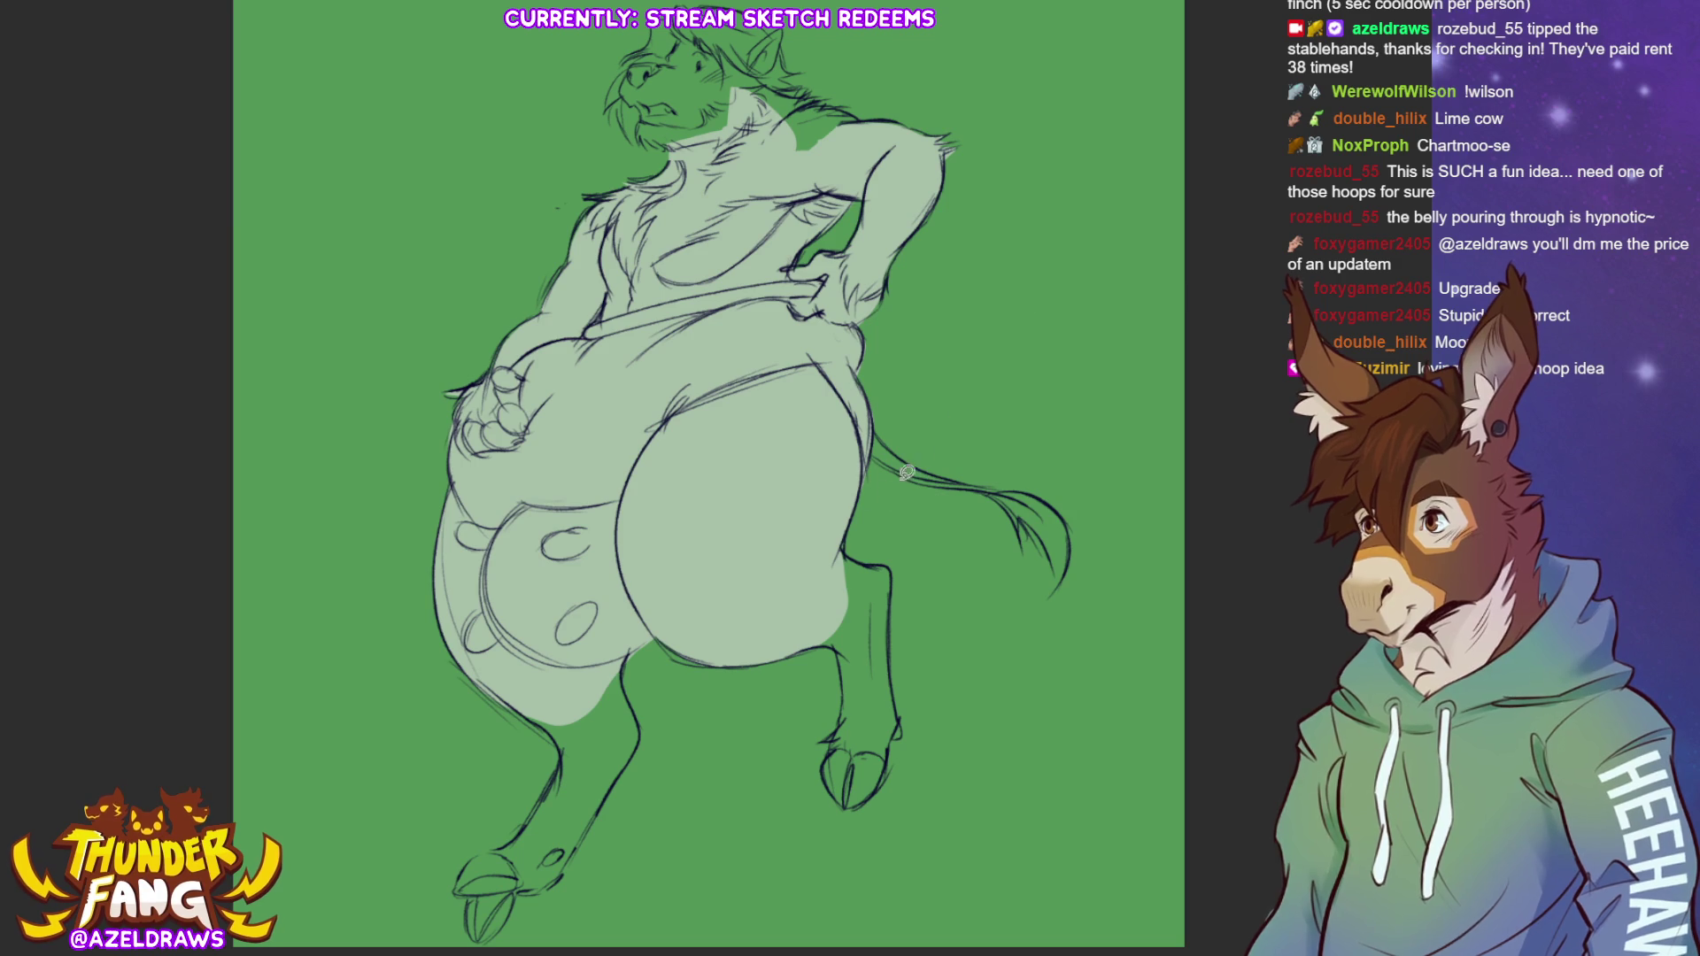
{"action": "mouse_move", "coordinate": [637, 651]}
{"action": "left_mouse_down"}
{"action": "mouse_move", "coordinate": [637, 735]}
{"action": "mouse_move", "coordinate": [560, 875]}
{"action": "mouse_move", "coordinate": [500, 928]}
{"action": "mouse_move", "coordinate": [469, 917]}
{"action": "mouse_move", "coordinate": [459, 883]}
{"action": "mouse_move", "coordinate": [549, 790]}
{"action": "mouse_move", "coordinate": [549, 731]}
{"action": "mouse_move", "coordinate": [509, 704]}
{"action": "left_mouse_up"}
{"action": "mouse_move", "coordinate": [802, 647]}
{"action": "left_mouse_down"}
{"action": "mouse_move", "coordinate": [841, 669]}
{"action": "mouse_move", "coordinate": [828, 754]}
{"action": "mouse_move", "coordinate": [849, 797]}
{"action": "mouse_move", "coordinate": [880, 782]}
{"action": "mouse_move", "coordinate": [904, 708]}
{"action": "mouse_move", "coordinate": [892, 571]}
{"action": "mouse_move", "coordinate": [837, 556]}
{"action": "mouse_move", "coordinate": [882, 682]}
{"action": "left_mouse_up"}
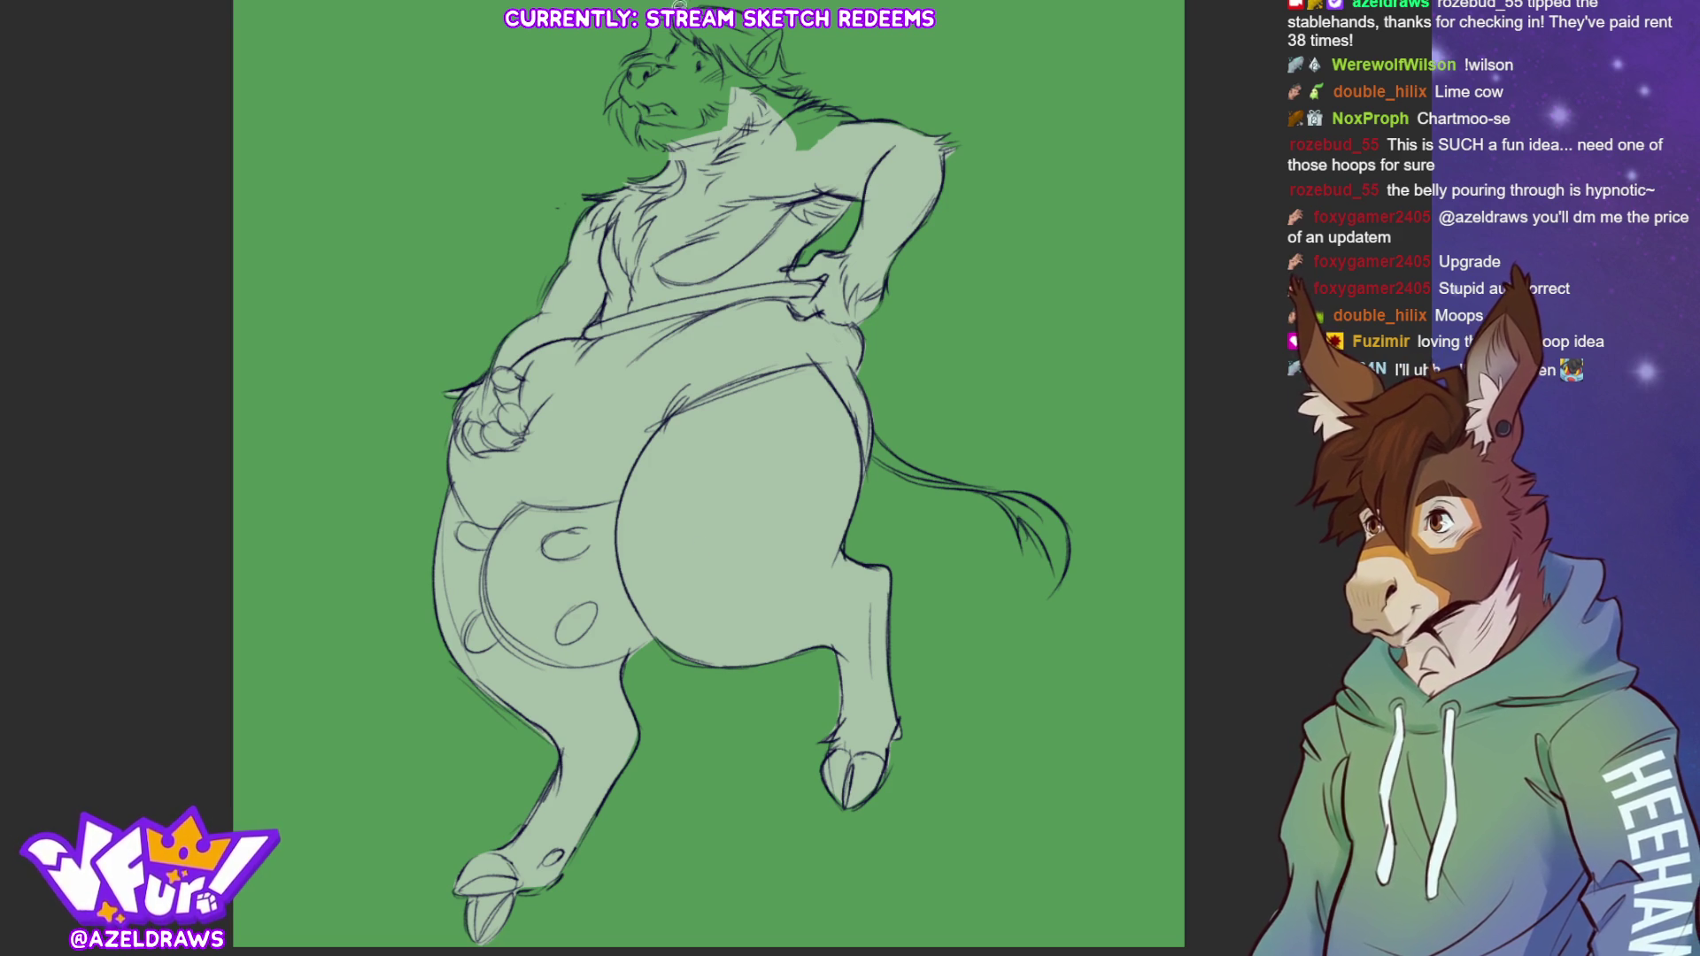
Fill the head around its left side and beside the ear with pale green
{"action": "mouse_move", "coordinate": [652, 34]}
{"action": "left_mouse_down"}
{"action": "mouse_move", "coordinate": [611, 111]}
{"action": "mouse_move", "coordinate": [648, 141]}
{"action": "mouse_move", "coordinate": [728, 131]}
{"action": "left_mouse_up"}
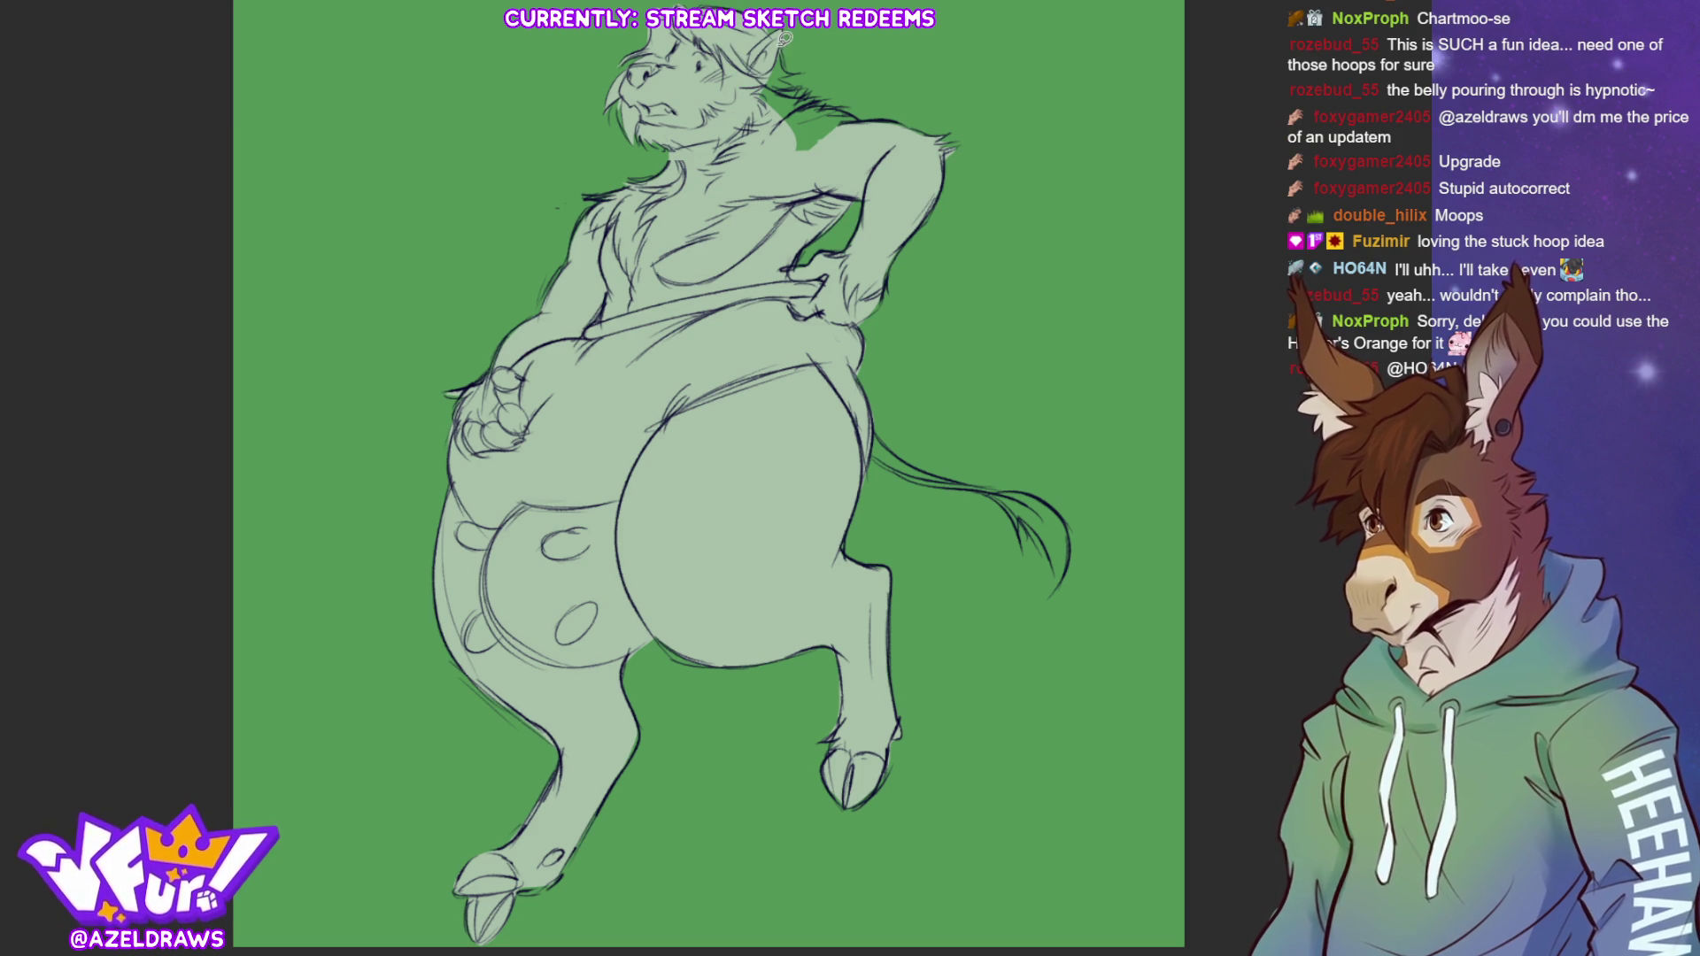
{"action": "mouse_move", "coordinate": [781, 70]}
{"action": "left_mouse_down"}
{"action": "mouse_move", "coordinate": [825, 96]}
{"action": "mouse_move", "coordinate": [773, 162]}
{"action": "left_mouse_up"}
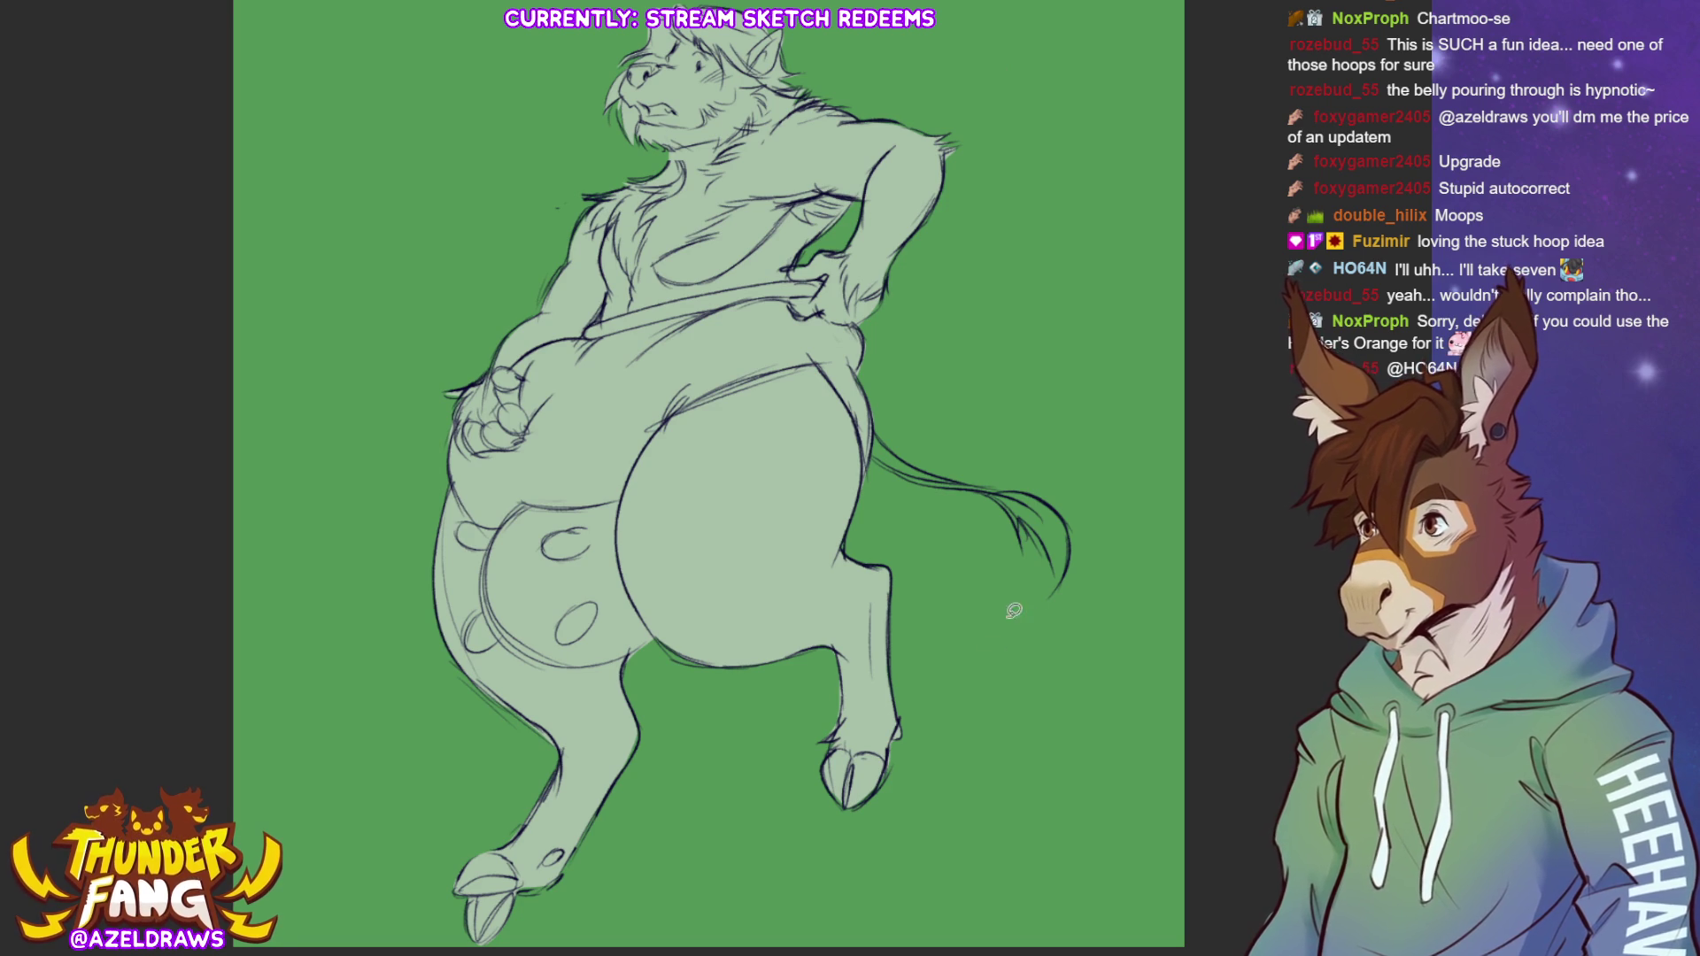
{"action": "key", "text": "ctrl+alt+Left"}
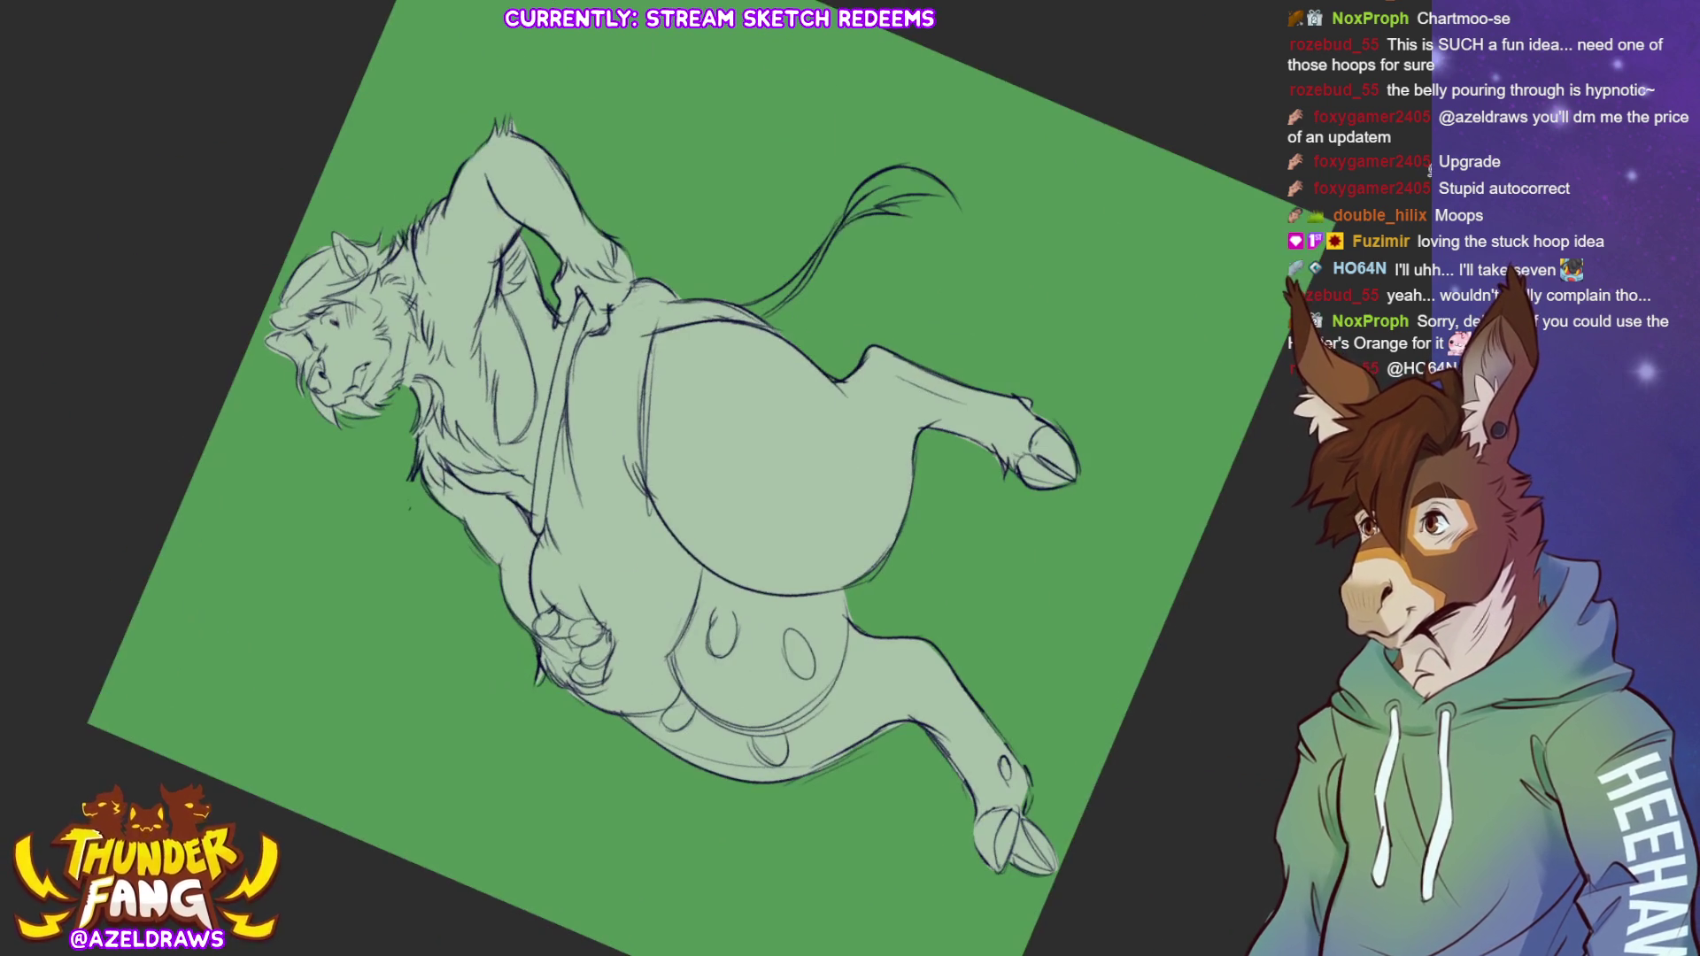
Fill the tail pale green, return the canvas upright, and lasso-fill dark grey fur on the chest
{"action": "mouse_move", "coordinate": [740, 303]}
{"action": "left_mouse_down"}
{"action": "mouse_move", "coordinate": [851, 219]}
{"action": "mouse_move", "coordinate": [917, 190]}
{"action": "mouse_move", "coordinate": [960, 195]}
{"action": "mouse_move", "coordinate": [911, 159]}
{"action": "left_mouse_up"}
{"action": "key", "text": "5"}
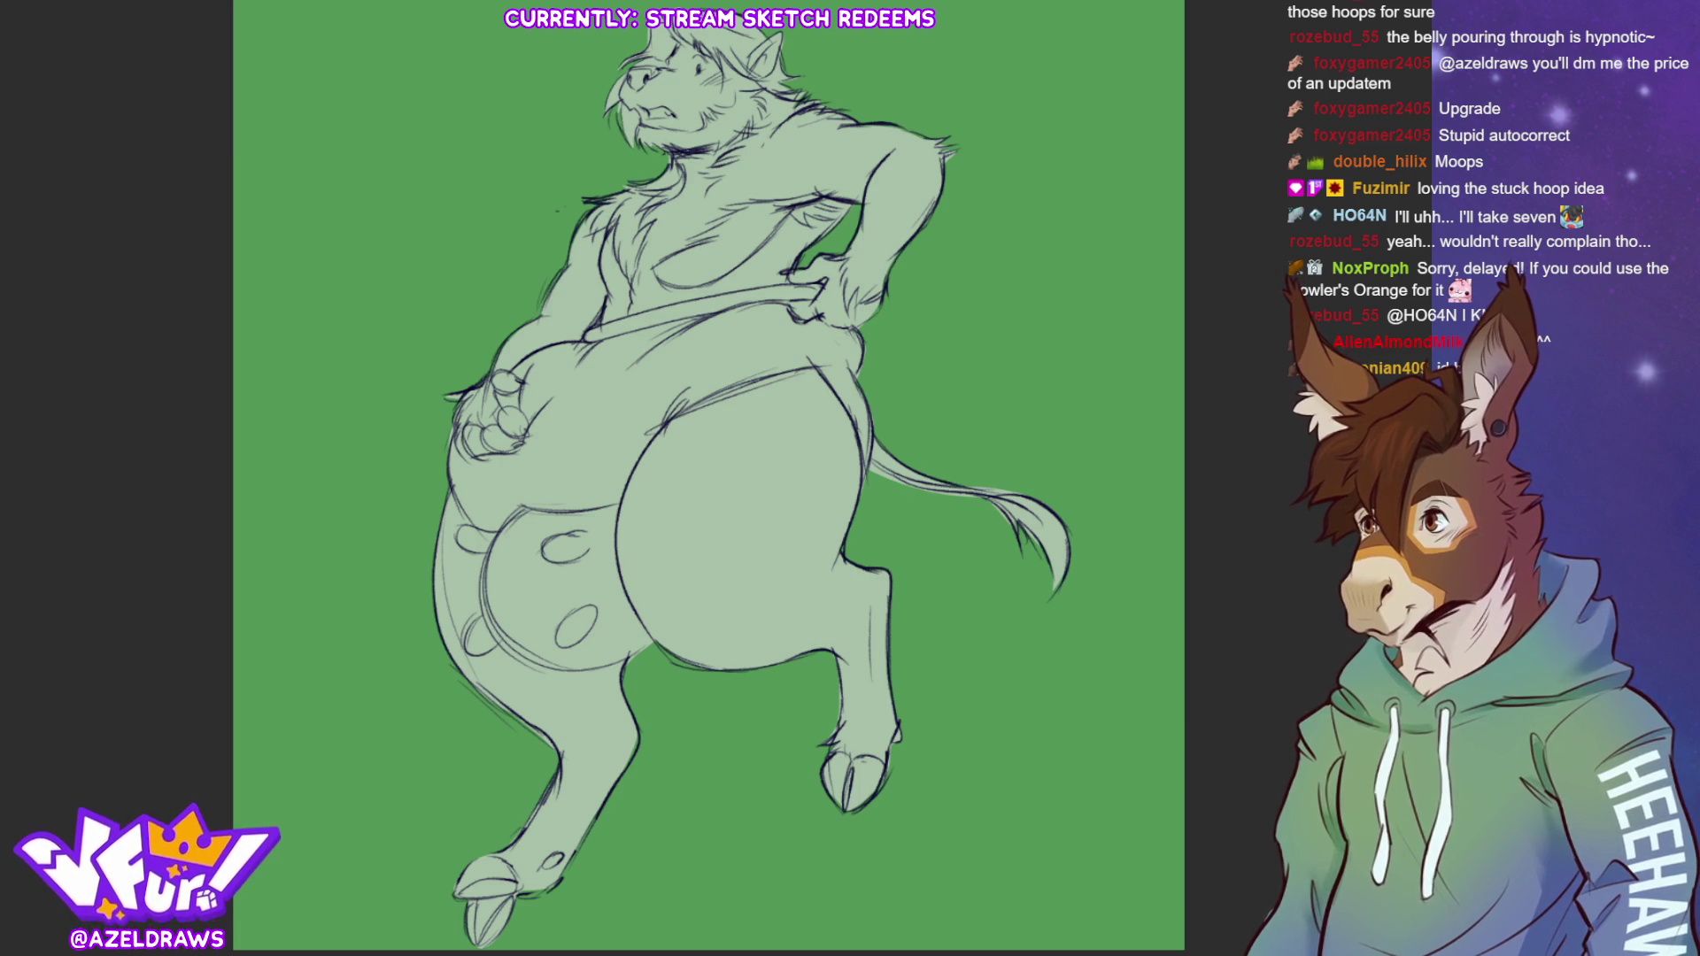
{"action": "mouse_move", "coordinate": [636, 285]}
{"action": "left_mouse_down"}
{"action": "mouse_move", "coordinate": [727, 200]}
{"action": "mouse_move", "coordinate": [708, 152]}
{"action": "mouse_move", "coordinate": [627, 181]}
{"action": "mouse_move", "coordinate": [631, 282]}
{"action": "left_mouse_up"}
{"action": "mouse_move", "coordinate": [655, 166]}
{"action": "left_mouse_down"}
{"action": "mouse_move", "coordinate": [590, 191]}
{"action": "mouse_move", "coordinate": [611, 259]}
{"action": "mouse_move", "coordinate": [589, 332]}
{"action": "mouse_move", "coordinate": [522, 318]}
{"action": "mouse_move", "coordinate": [609, 188]}
{"action": "left_mouse_up"}
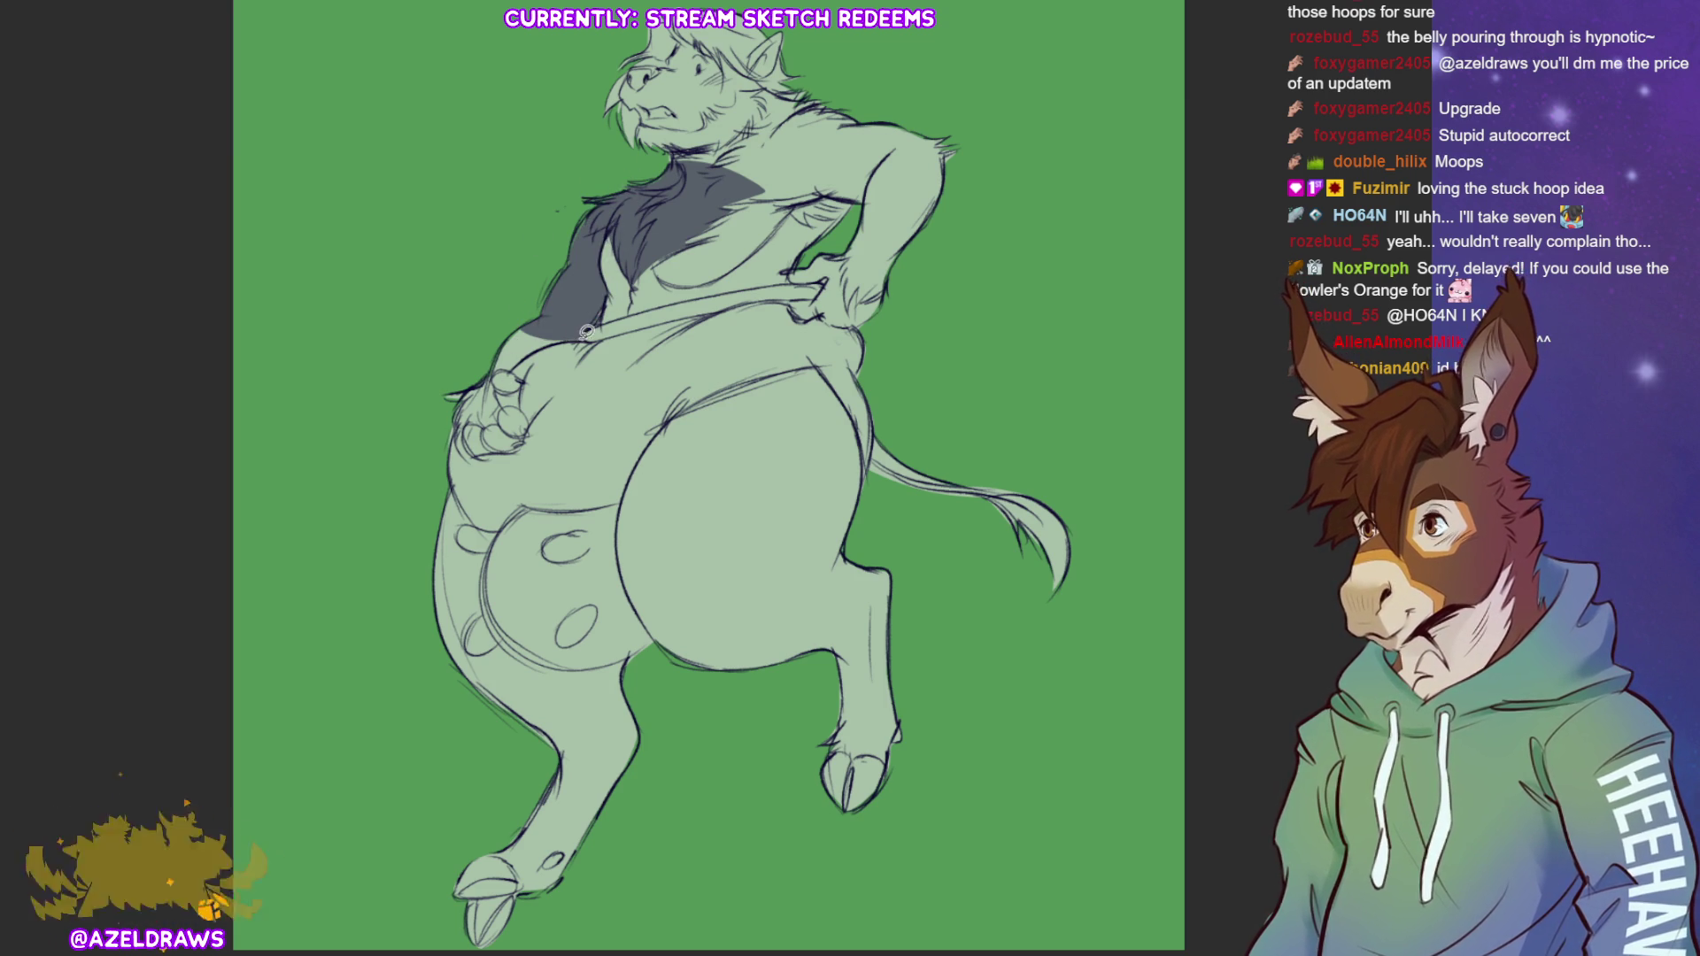
Lasso-fill dark grey over the chest, shoulder and muzzle area, undoing stray strokes across the head
{"action": "mouse_move", "coordinate": [580, 340]}
{"action": "left_mouse_down"}
{"action": "mouse_move", "coordinate": [484, 365]}
{"action": "mouse_move", "coordinate": [583, 303]}
{"action": "left_mouse_up"}
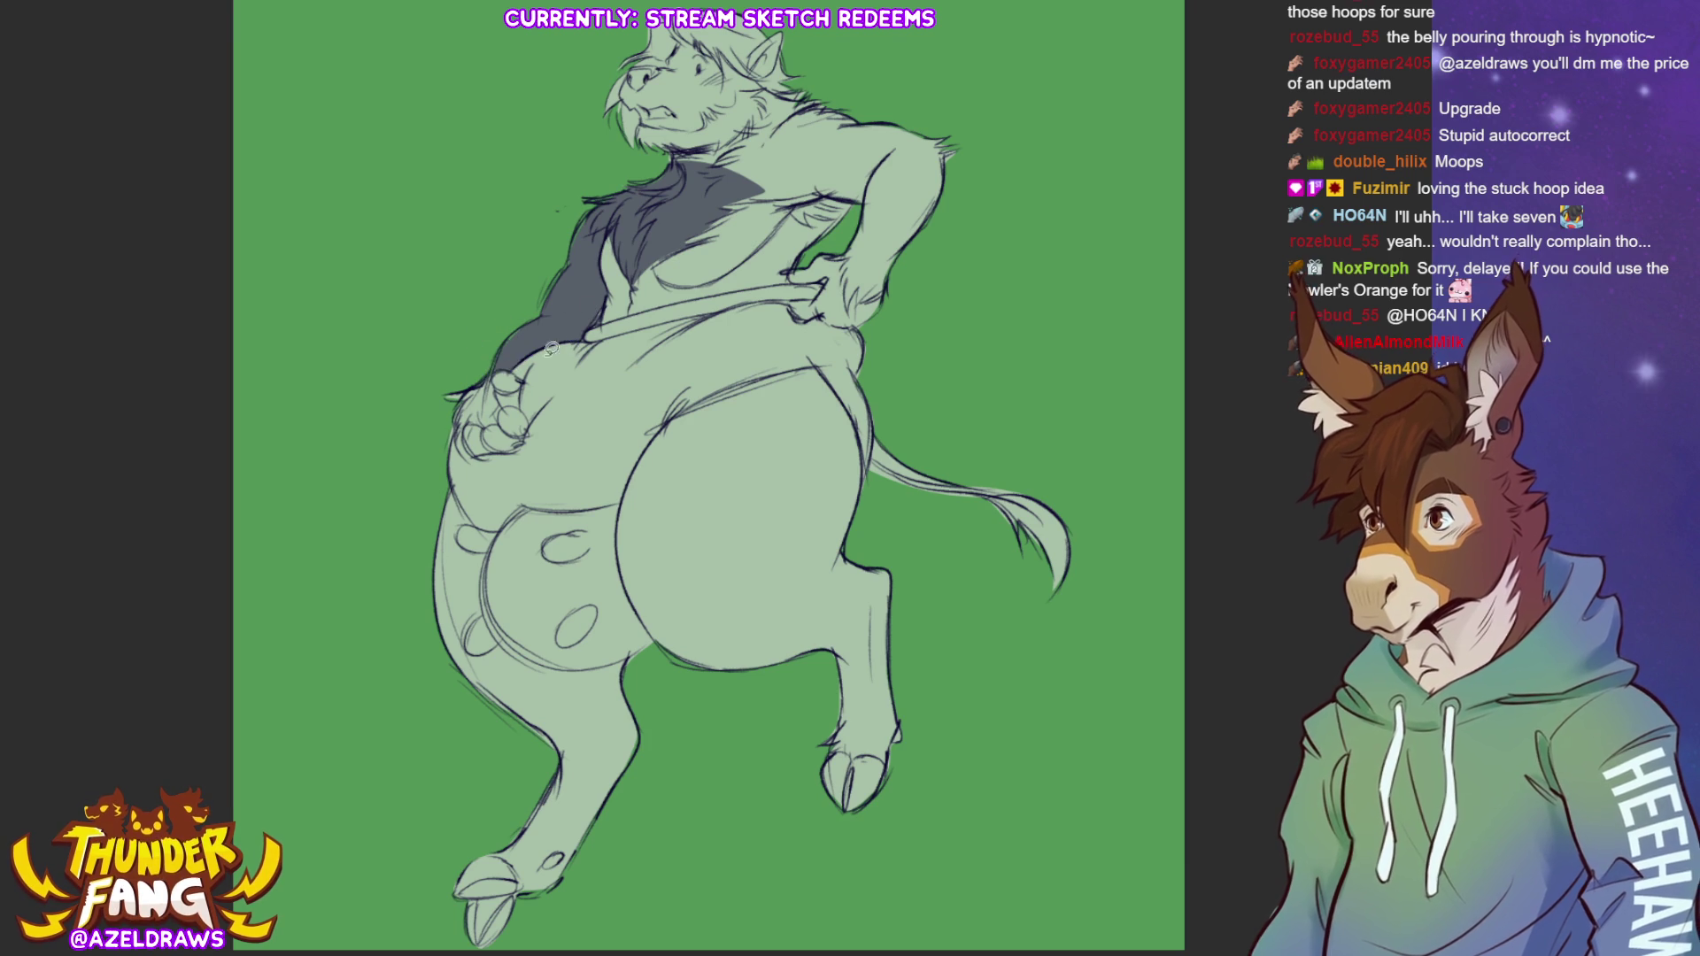
{"action": "mouse_move", "coordinate": [500, 391]}
{"action": "left_mouse_down"}
{"action": "mouse_move", "coordinate": [497, 423]}
{"action": "mouse_move", "coordinate": [466, 424]}
{"action": "mouse_move", "coordinate": [446, 396]}
{"action": "left_mouse_up"}
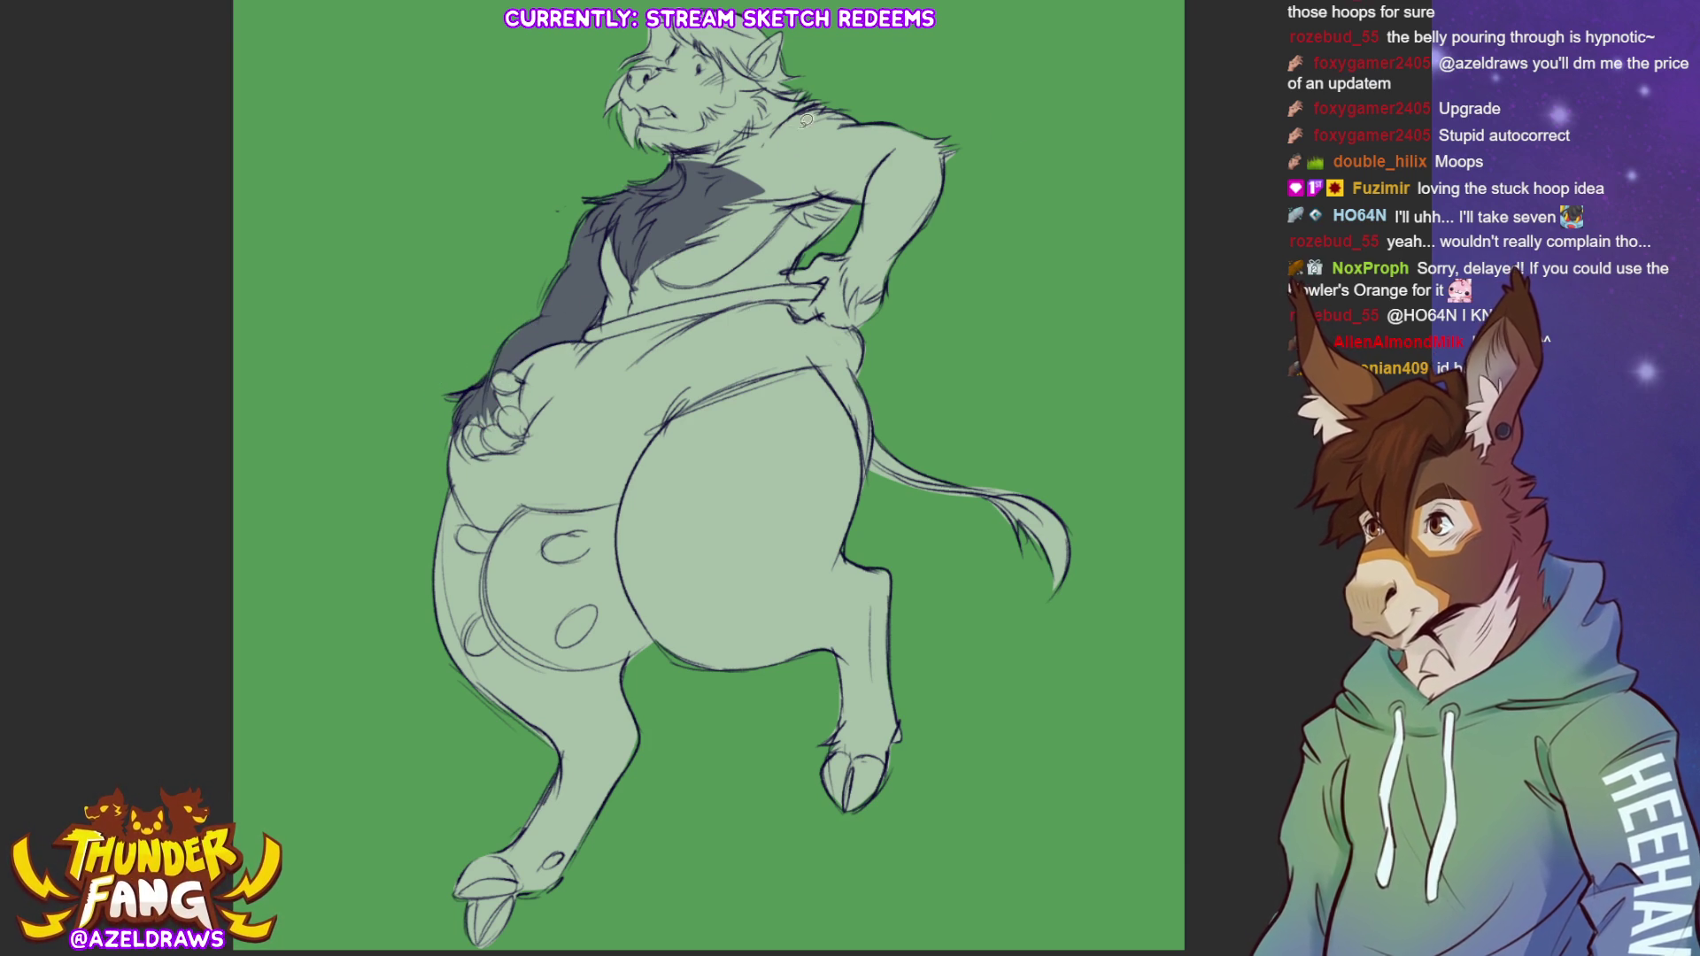
{"action": "mouse_move", "coordinate": [718, 206]}
{"action": "left_mouse_down"}
{"action": "mouse_move", "coordinate": [829, 181]}
{"action": "mouse_move", "coordinate": [825, 98]}
{"action": "mouse_move", "coordinate": [732, 128]}
{"action": "mouse_move", "coordinate": [695, 198]}
{"action": "left_mouse_up"}
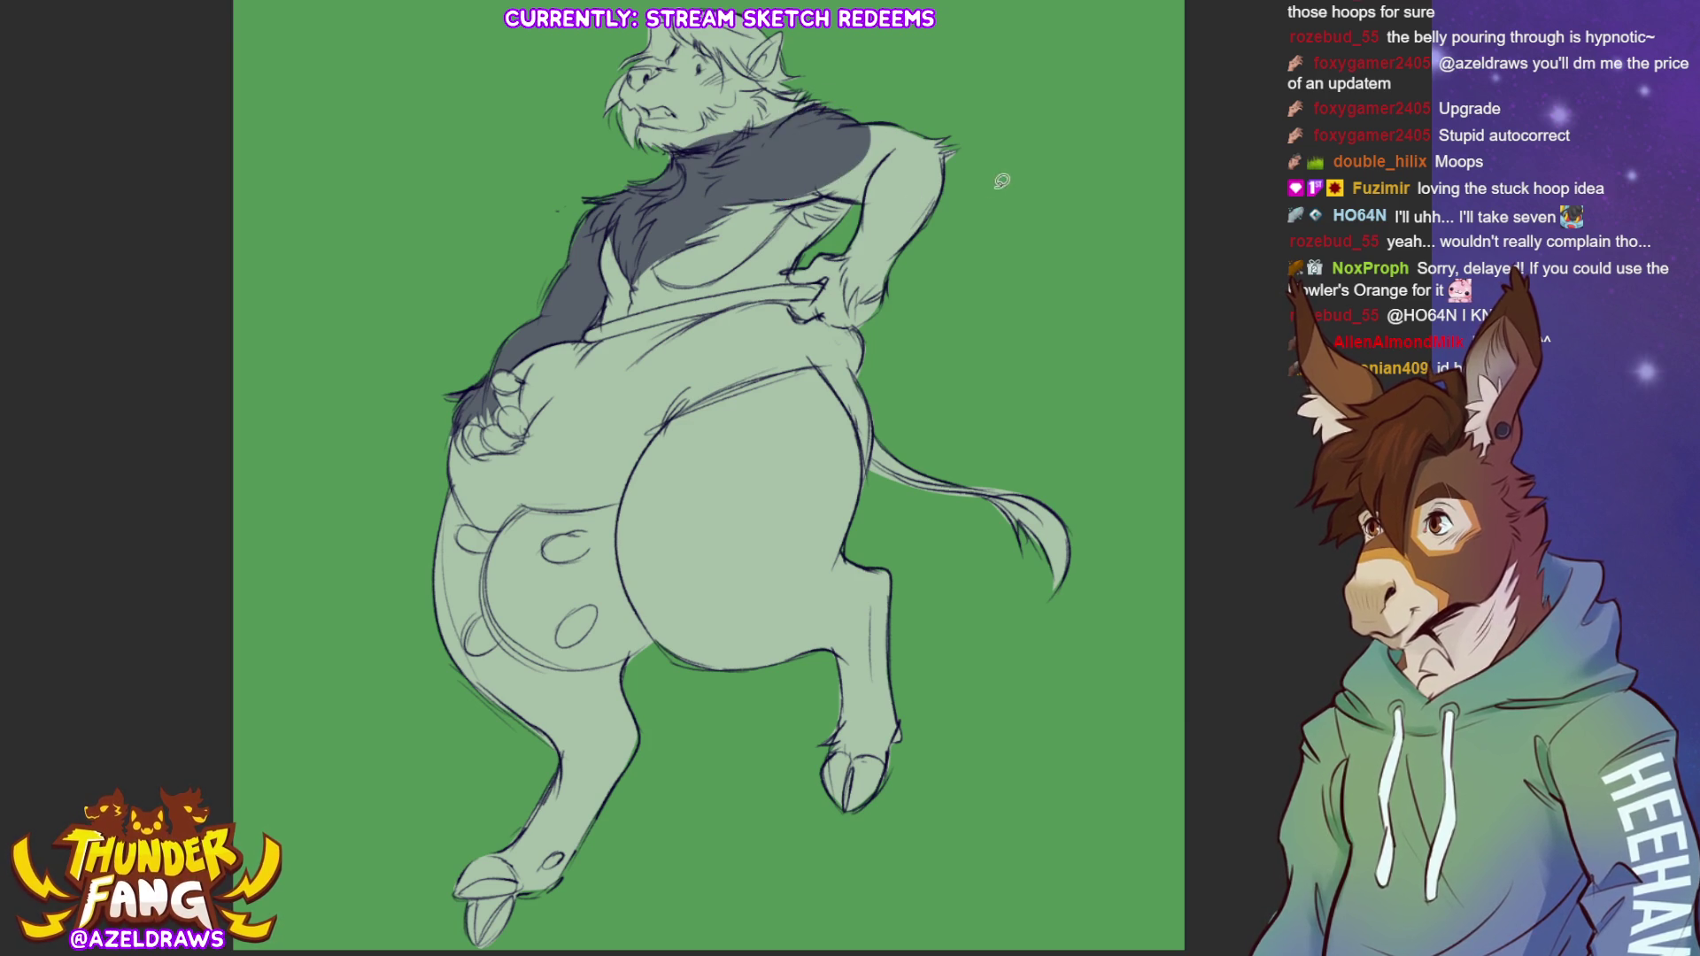
{"action": "mouse_move", "coordinate": [812, 188]}
{"action": "left_mouse_down"}
{"action": "mouse_move", "coordinate": [840, 193]}
{"action": "mouse_move", "coordinate": [868, 89]}
{"action": "mouse_move", "coordinate": [811, 189]}
{"action": "mouse_move", "coordinate": [854, 235]}
{"action": "mouse_move", "coordinate": [834, 257]}
{"action": "mouse_move", "coordinate": [850, 310]}
{"action": "mouse_move", "coordinate": [925, 191]}
{"action": "left_mouse_up"}
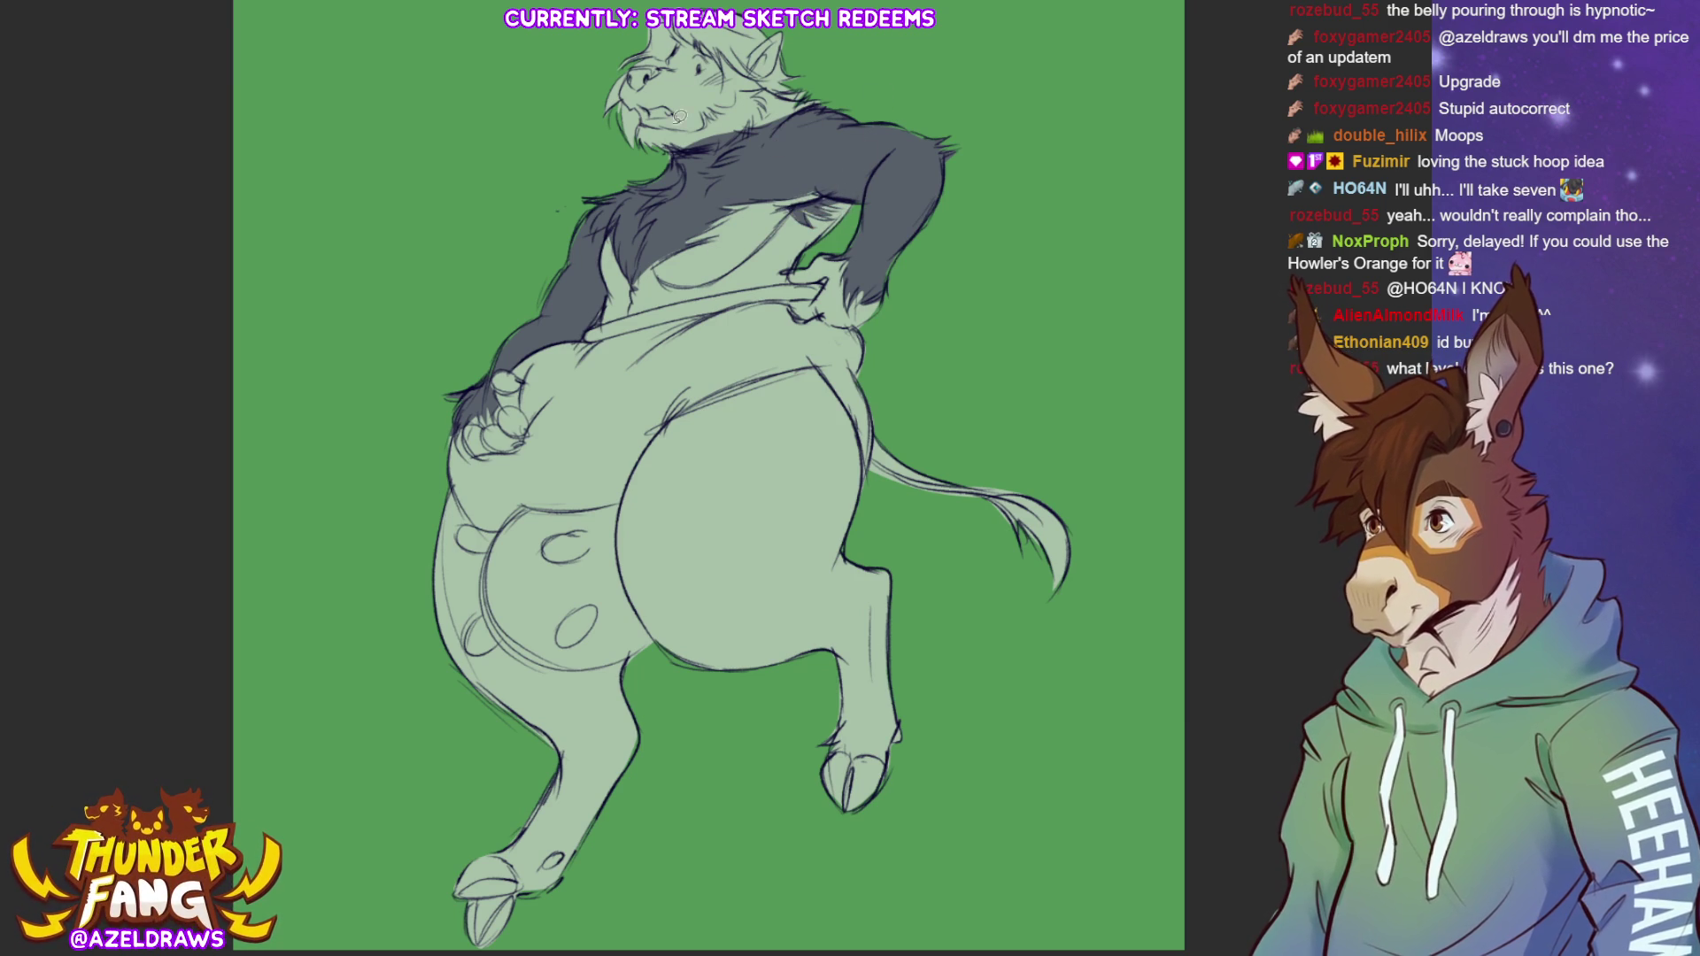
{"action": "mouse_move", "coordinate": [641, 124]}
{"action": "left_mouse_down"}
{"action": "mouse_move", "coordinate": [749, 83]}
{"action": "mouse_move", "coordinate": [793, 91]}
{"action": "mouse_move", "coordinate": [768, 133]}
{"action": "mouse_move", "coordinate": [651, 161]}
{"action": "mouse_move", "coordinate": [633, 64]}
{"action": "mouse_move", "coordinate": [684, 107]}
{"action": "mouse_move", "coordinate": [630, 66]}
{"action": "mouse_move", "coordinate": [700, 39]}
{"action": "mouse_move", "coordinate": [740, 59]}
{"action": "left_mouse_up"}
{"action": "key", "text": "ctrl+z"}
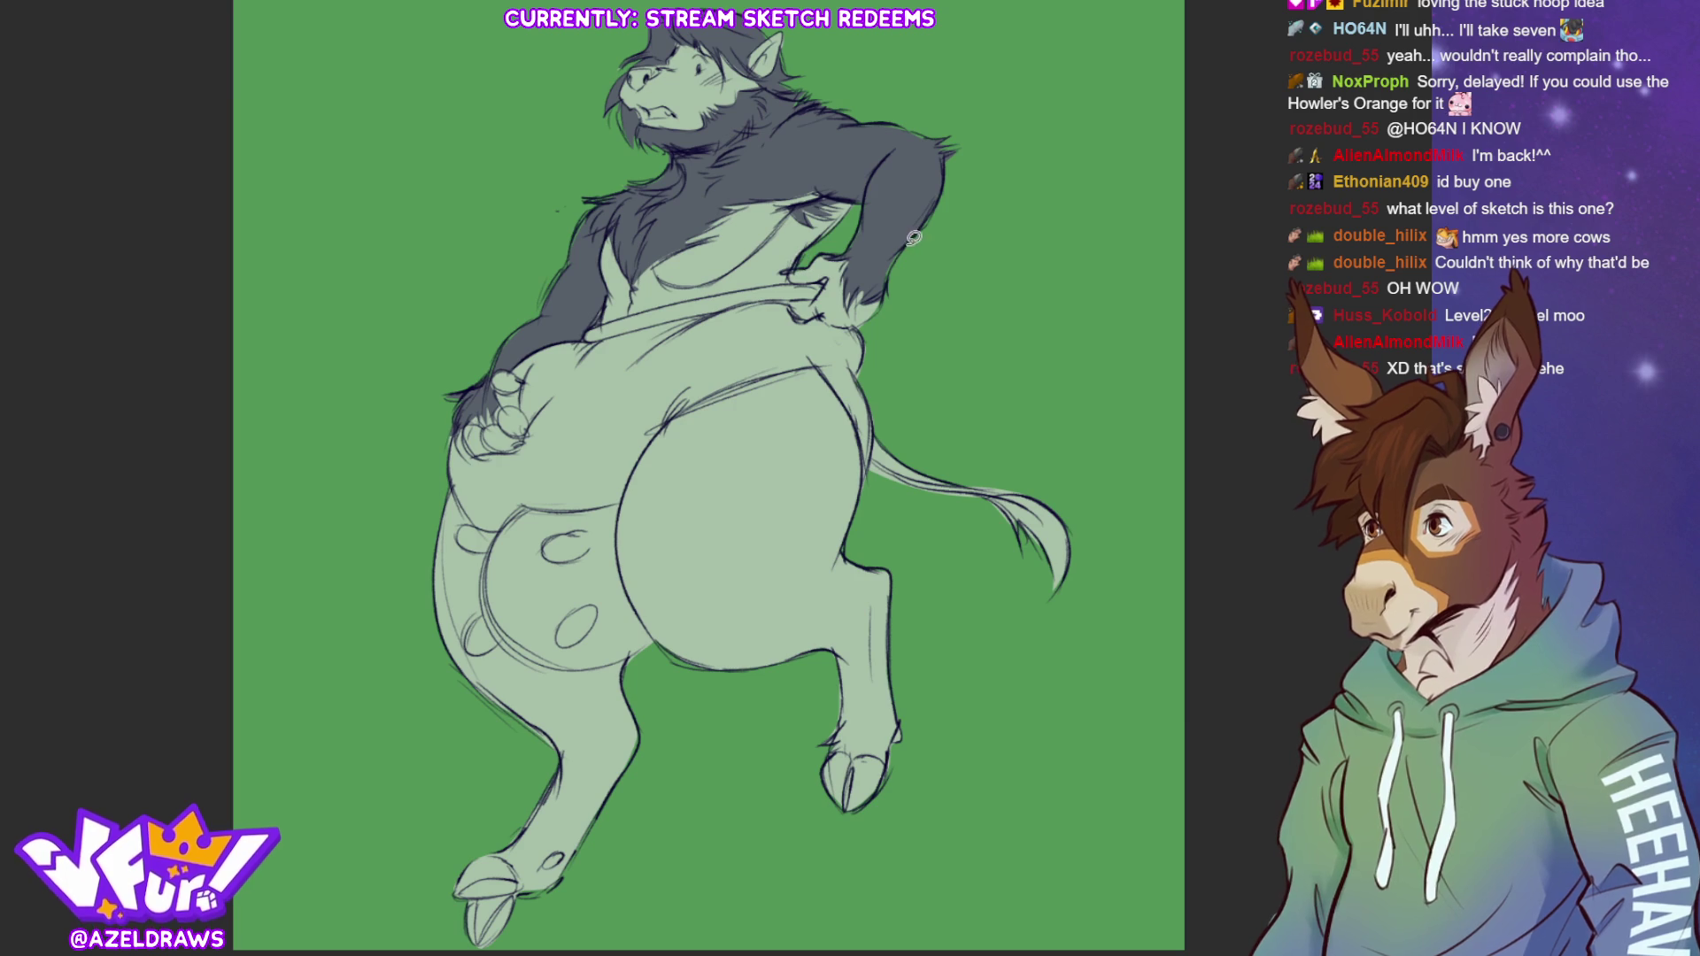
Brush the front hoof solid dark grey and add a dark grey tuft at the hock
{"action": "mouse_move", "coordinate": [822, 767]}
{"action": "left_mouse_down"}
{"action": "mouse_move", "coordinate": [872, 755]}
{"action": "mouse_move", "coordinate": [861, 776]}
{"action": "mouse_move", "coordinate": [896, 740]}
{"action": "left_mouse_up"}
{"action": "mouse_move", "coordinate": [547, 861]}
{"action": "left_mouse_down"}
{"action": "mouse_move", "coordinate": [559, 852]}
{"action": "mouse_move", "coordinate": [478, 912]}
{"action": "left_mouse_up"}
{"action": "scroll", "coordinate": [493, 846], "scroll_direction": "down", "scroll_amount": 1}
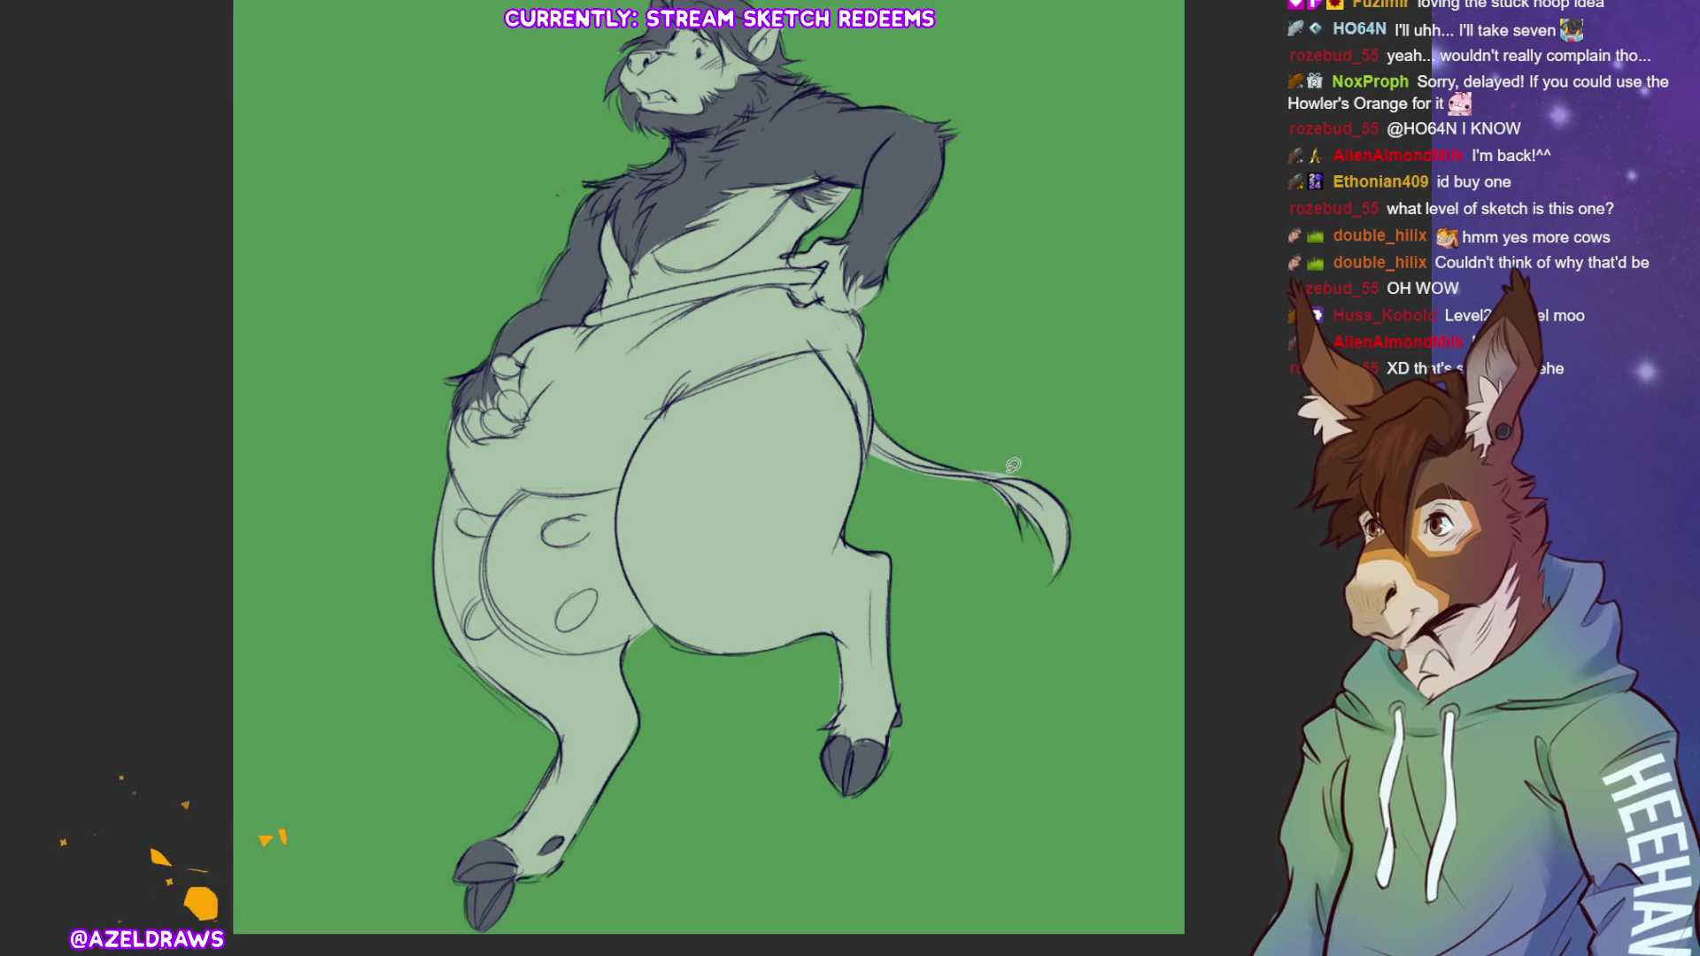
Fill the tail tuft and left chest fur dark grey, then outline the hip for shading
{"action": "mouse_move", "coordinate": [997, 459]}
{"action": "left_mouse_down"}
{"action": "mouse_move", "coordinate": [1092, 596]}
{"action": "mouse_move", "coordinate": [985, 472]}
{"action": "left_mouse_up"}
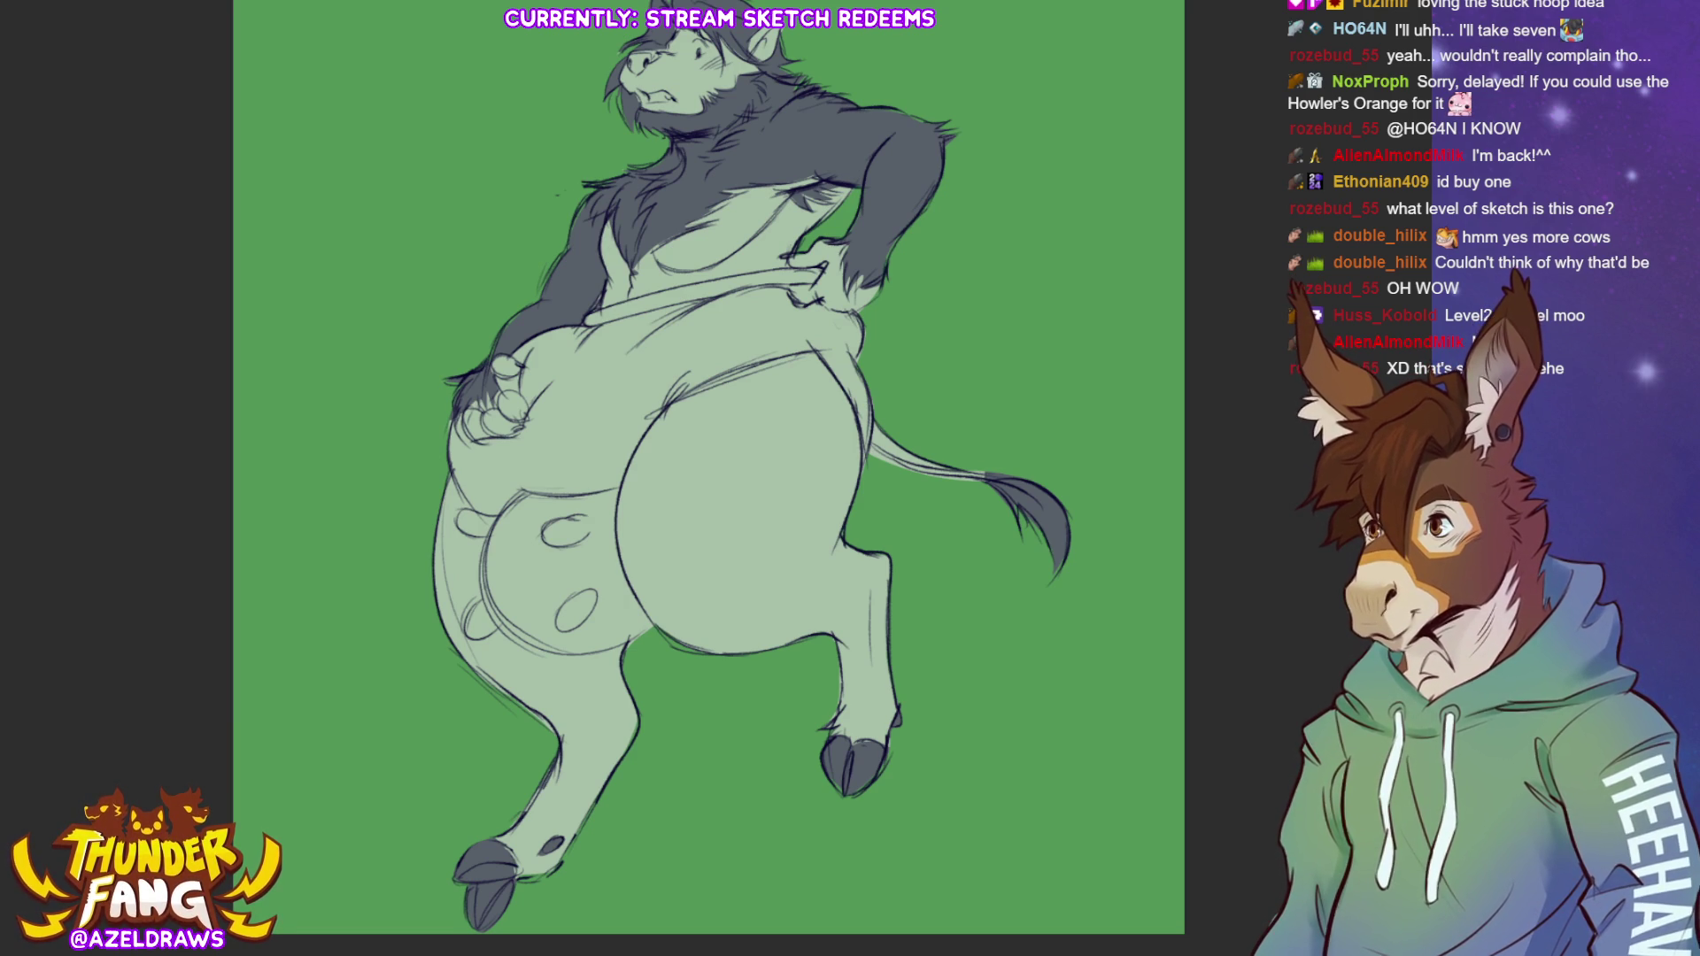
{"action": "mouse_move", "coordinate": [616, 206]}
{"action": "left_mouse_down"}
{"action": "mouse_move", "coordinate": [608, 300]}
{"action": "mouse_move", "coordinate": [791, 259]}
{"action": "mouse_move", "coordinate": [847, 174]}
{"action": "mouse_move", "coordinate": [763, 177]}
{"action": "mouse_move", "coordinate": [624, 239]}
{"action": "mouse_move", "coordinate": [619, 213]}
{"action": "left_mouse_up"}
{"action": "mouse_move", "coordinate": [504, 359]}
{"action": "left_mouse_down"}
{"action": "mouse_move", "coordinate": [530, 420]}
{"action": "mouse_move", "coordinate": [486, 431]}
{"action": "mouse_move", "coordinate": [503, 361]}
{"action": "left_mouse_up"}
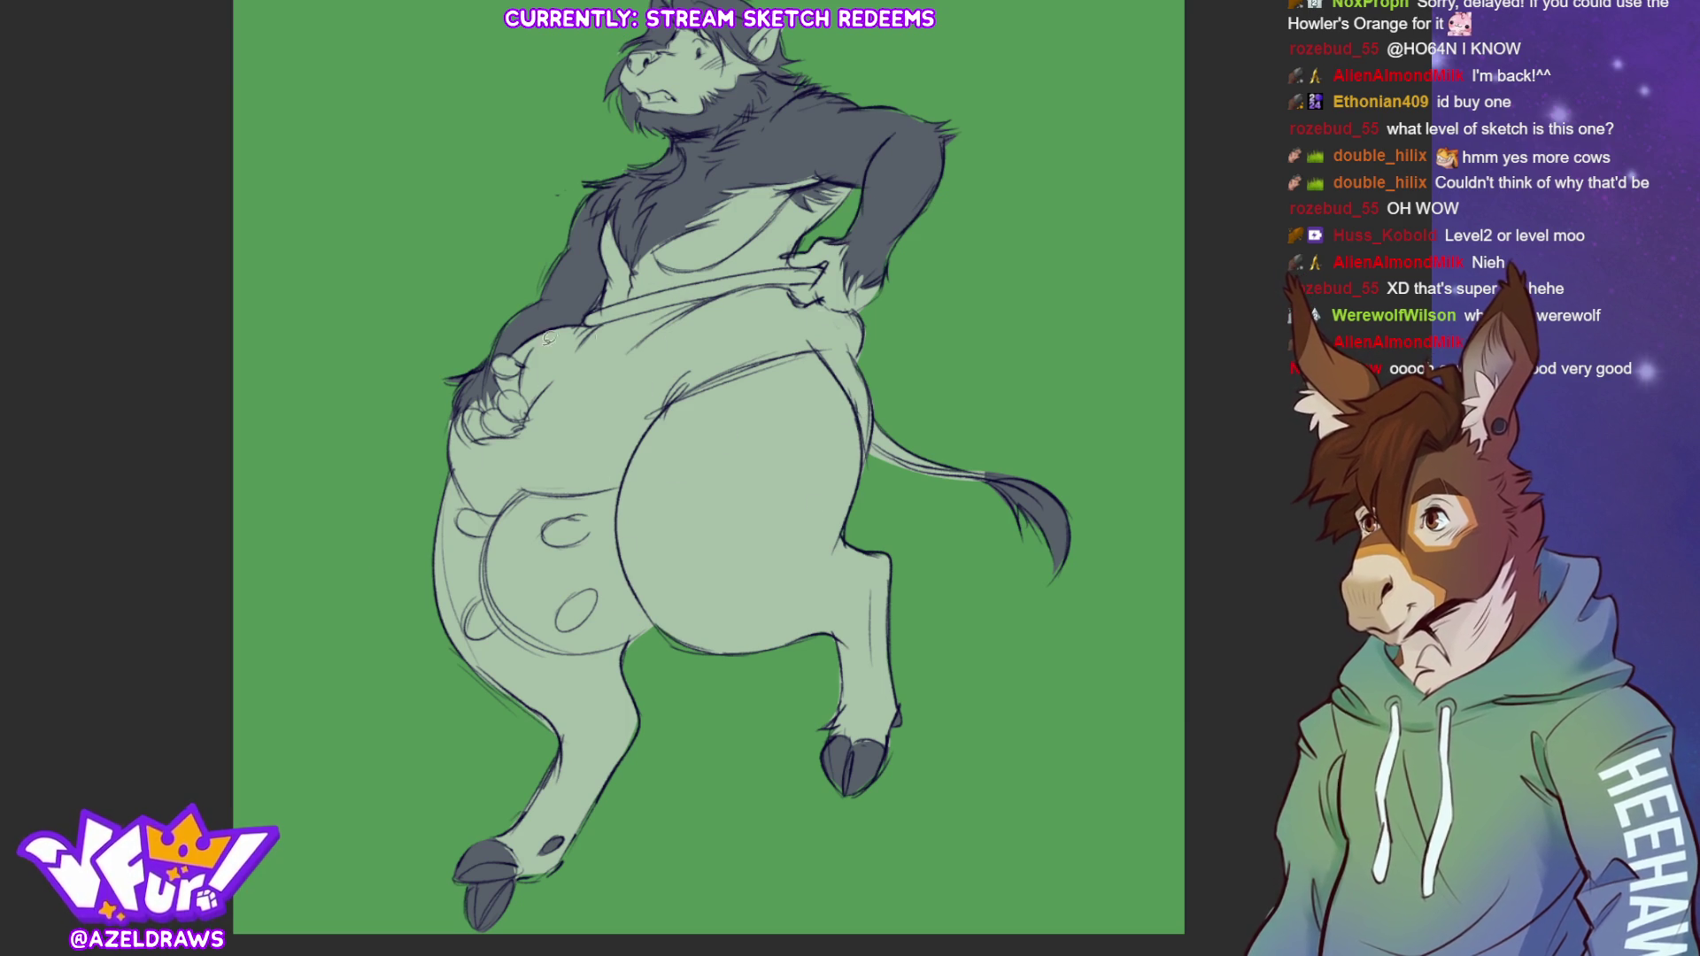
{"action": "mouse_move", "coordinate": [616, 312]}
{"action": "left_mouse_down"}
{"action": "mouse_move", "coordinate": [733, 290]}
{"action": "mouse_move", "coordinate": [763, 349]}
{"action": "mouse_move", "coordinate": [673, 398]}
{"action": "mouse_move", "coordinate": [626, 472]}
{"action": "mouse_move", "coordinate": [576, 496]}
{"action": "mouse_move", "coordinate": [457, 486]}
{"action": "mouse_move", "coordinate": [471, 417]}
{"action": "mouse_move", "coordinate": [533, 409]}
{"action": "mouse_move", "coordinate": [514, 381]}
{"action": "mouse_move", "coordinate": [548, 314]}
{"action": "left_mouse_up"}
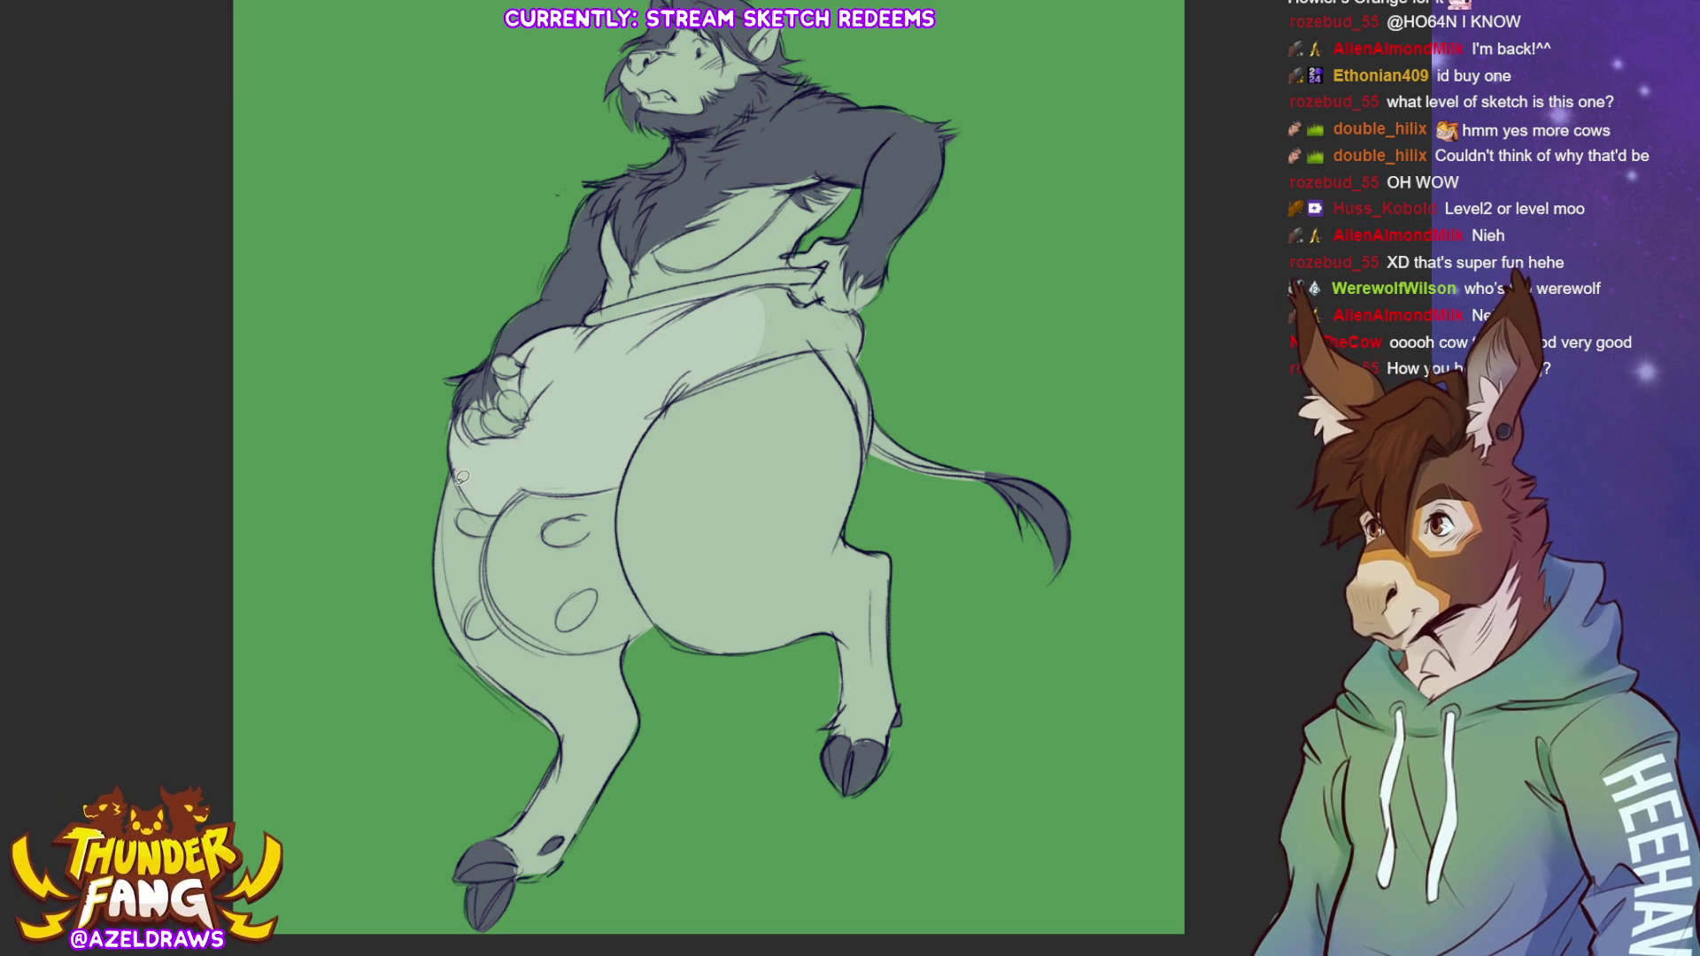
Lasso and softly shade the left haunch, the right haunch edge and the lower leg
{"action": "mouse_move", "coordinate": [450, 501]}
{"action": "left_mouse_down"}
{"action": "mouse_move", "coordinate": [465, 620]}
{"action": "mouse_move", "coordinate": [489, 589]}
{"action": "mouse_move", "coordinate": [487, 502]}
{"action": "left_mouse_up"}
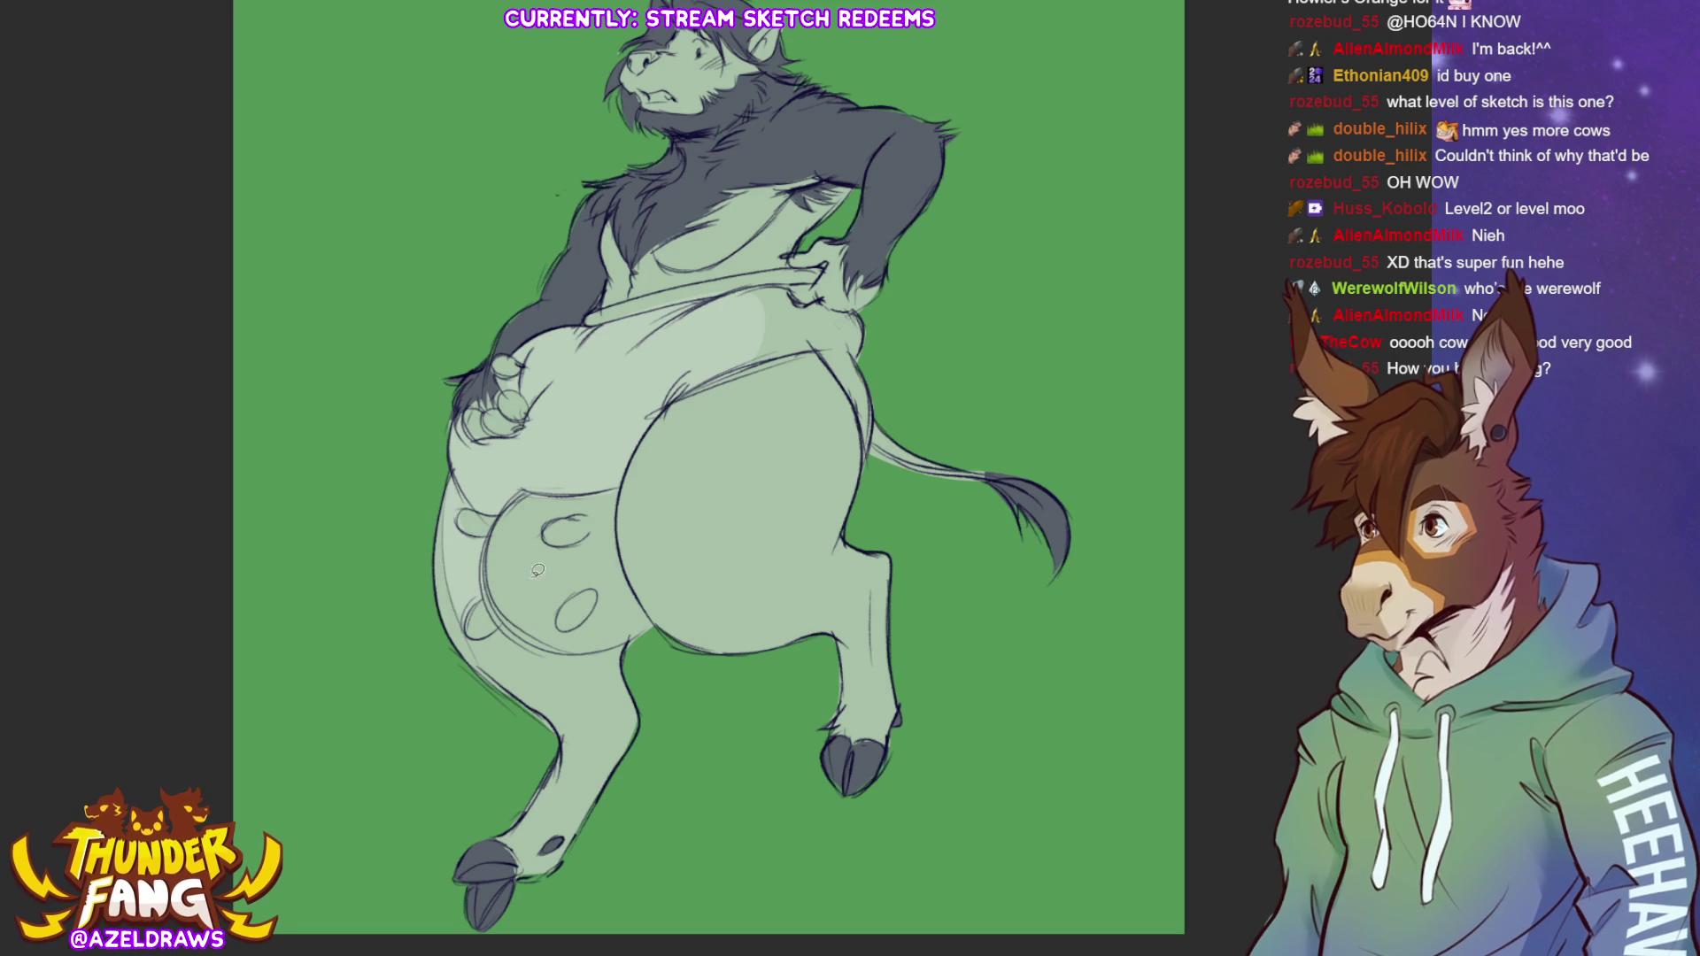
{"action": "mouse_move", "coordinate": [483, 629]}
{"action": "left_mouse_down"}
{"action": "mouse_move", "coordinate": [589, 686]}
{"action": "mouse_move", "coordinate": [624, 645]}
{"action": "mouse_move", "coordinate": [537, 637]}
{"action": "left_mouse_up"}
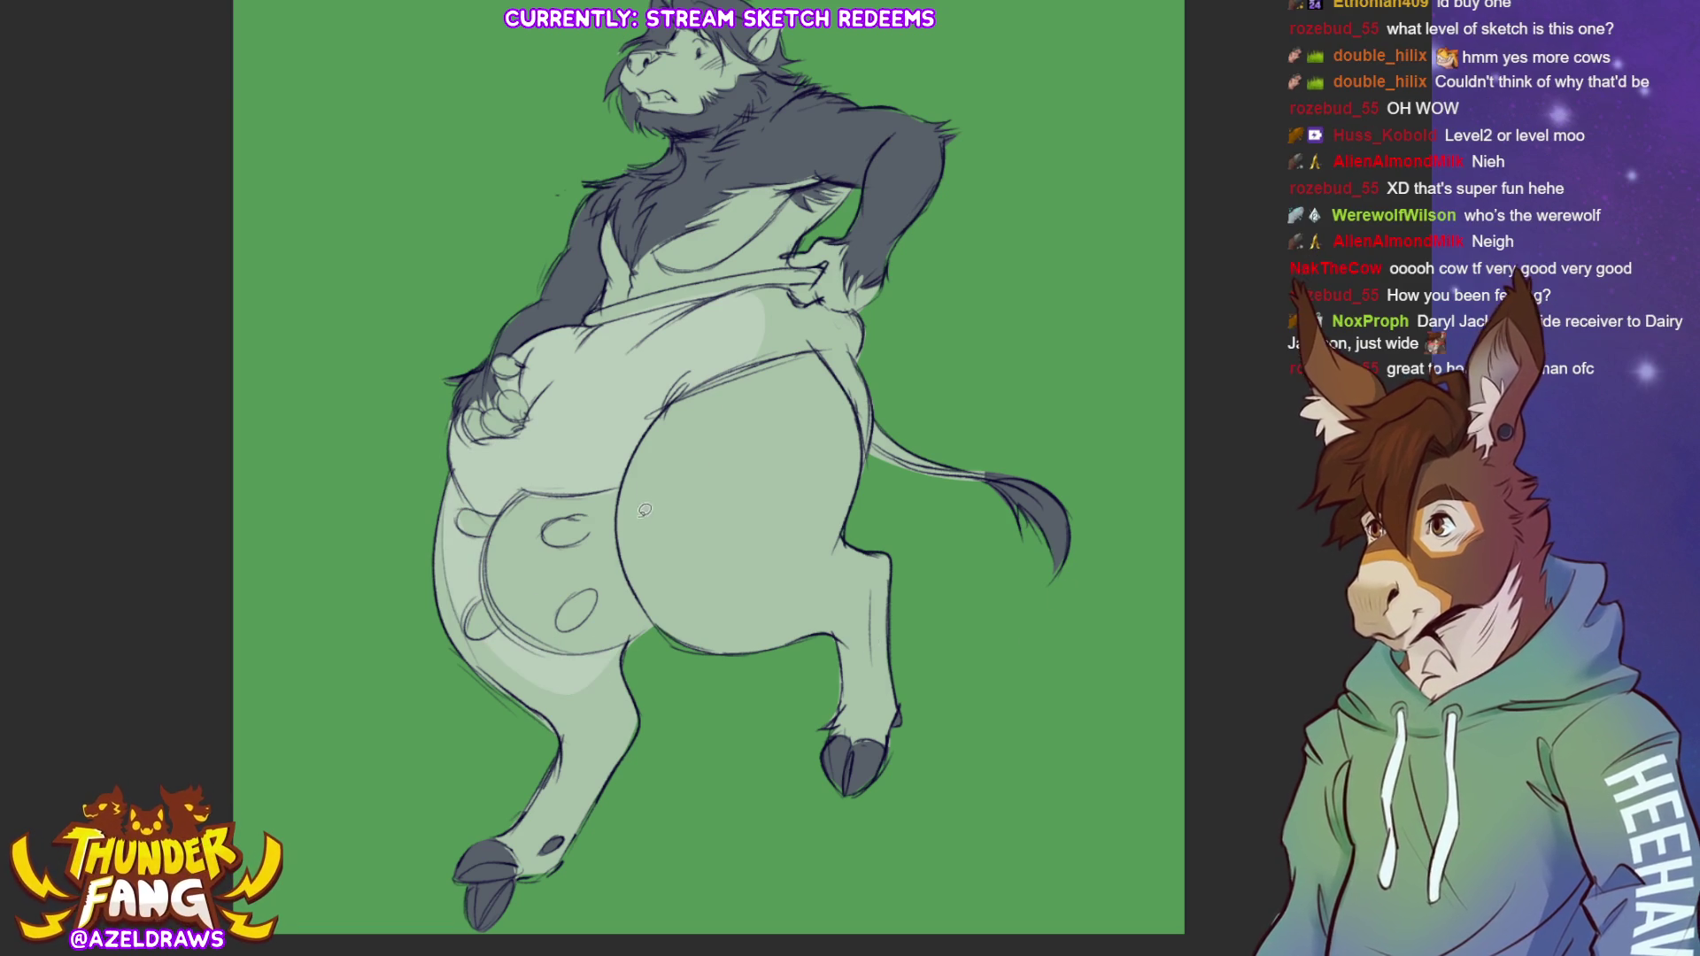
{"action": "mouse_move", "coordinate": [620, 530]}
{"action": "left_mouse_down"}
{"action": "mouse_move", "coordinate": [735, 378]}
{"action": "mouse_move", "coordinate": [660, 416]}
{"action": "mouse_move", "coordinate": [623, 546]}
{"action": "left_mouse_up"}
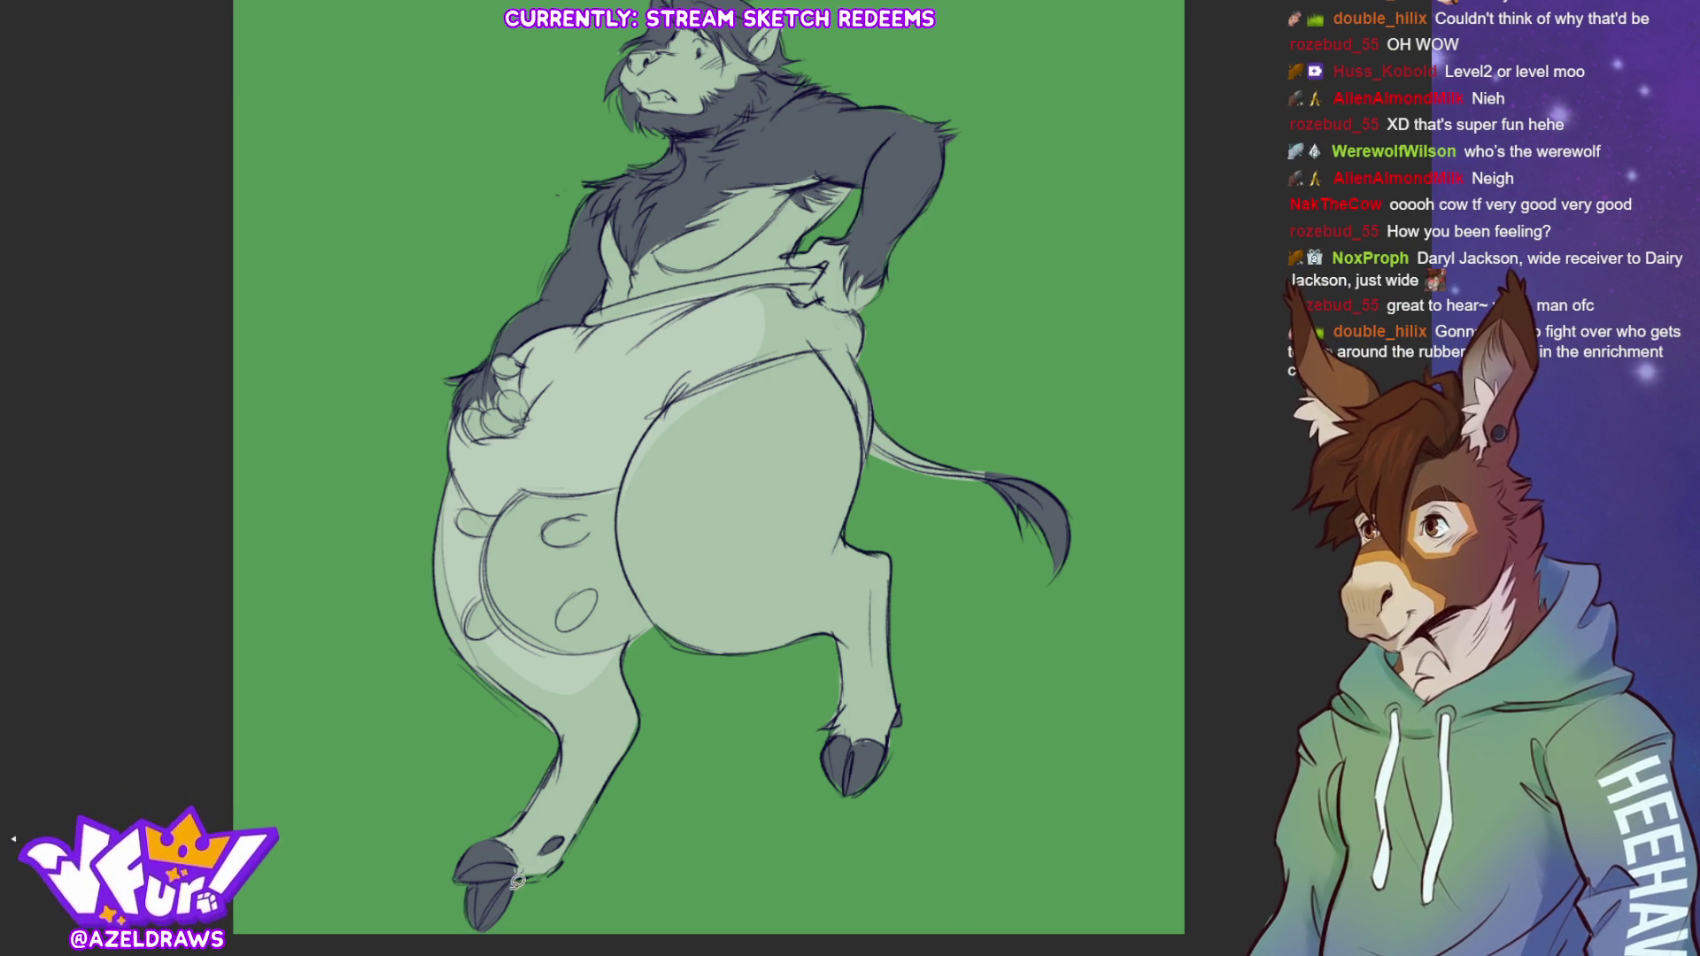
{"action": "mouse_move", "coordinate": [510, 833]}
{"action": "left_mouse_down"}
{"action": "mouse_move", "coordinate": [564, 748]}
{"action": "mouse_move", "coordinate": [641, 714]}
{"action": "mouse_move", "coordinate": [602, 811]}
{"action": "mouse_move", "coordinate": [532, 876]}
{"action": "mouse_move", "coordinate": [509, 831]}
{"action": "left_mouse_up"}
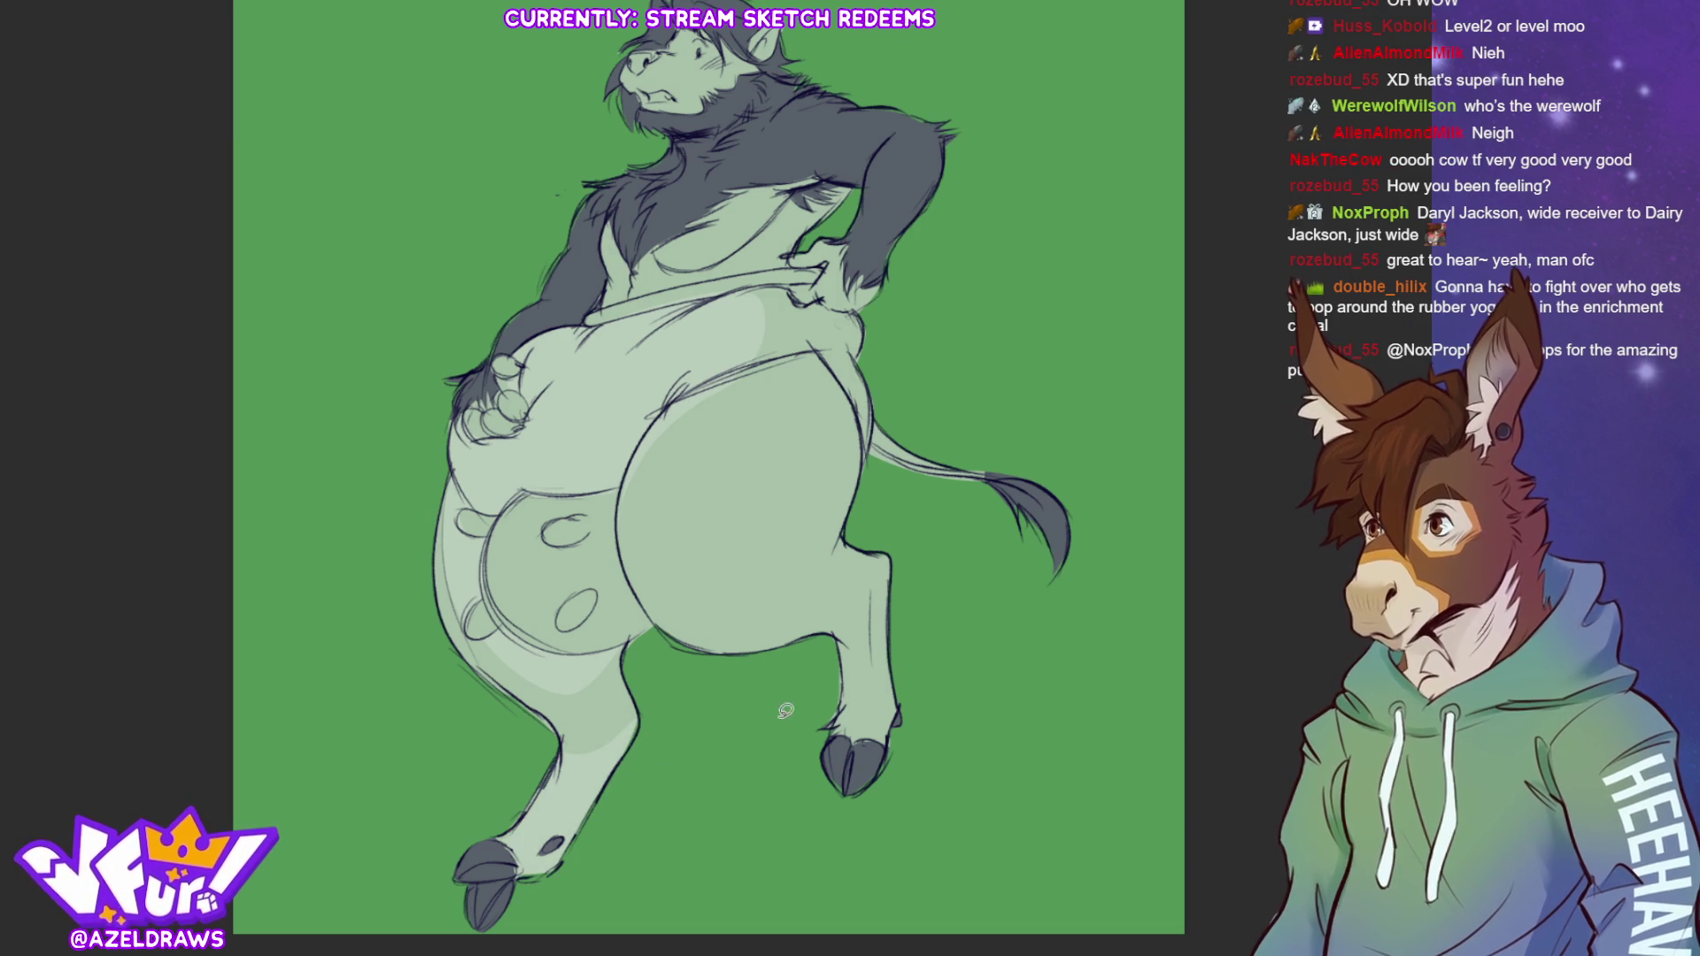
{"action": "mouse_move", "coordinate": [831, 630]}
{"action": "left_mouse_down"}
{"action": "mouse_move", "coordinate": [895, 548]}
{"action": "mouse_move", "coordinate": [903, 710]}
{"action": "mouse_move", "coordinate": [837, 731]}
{"action": "mouse_move", "coordinate": [832, 630]}
{"action": "left_mouse_up"}
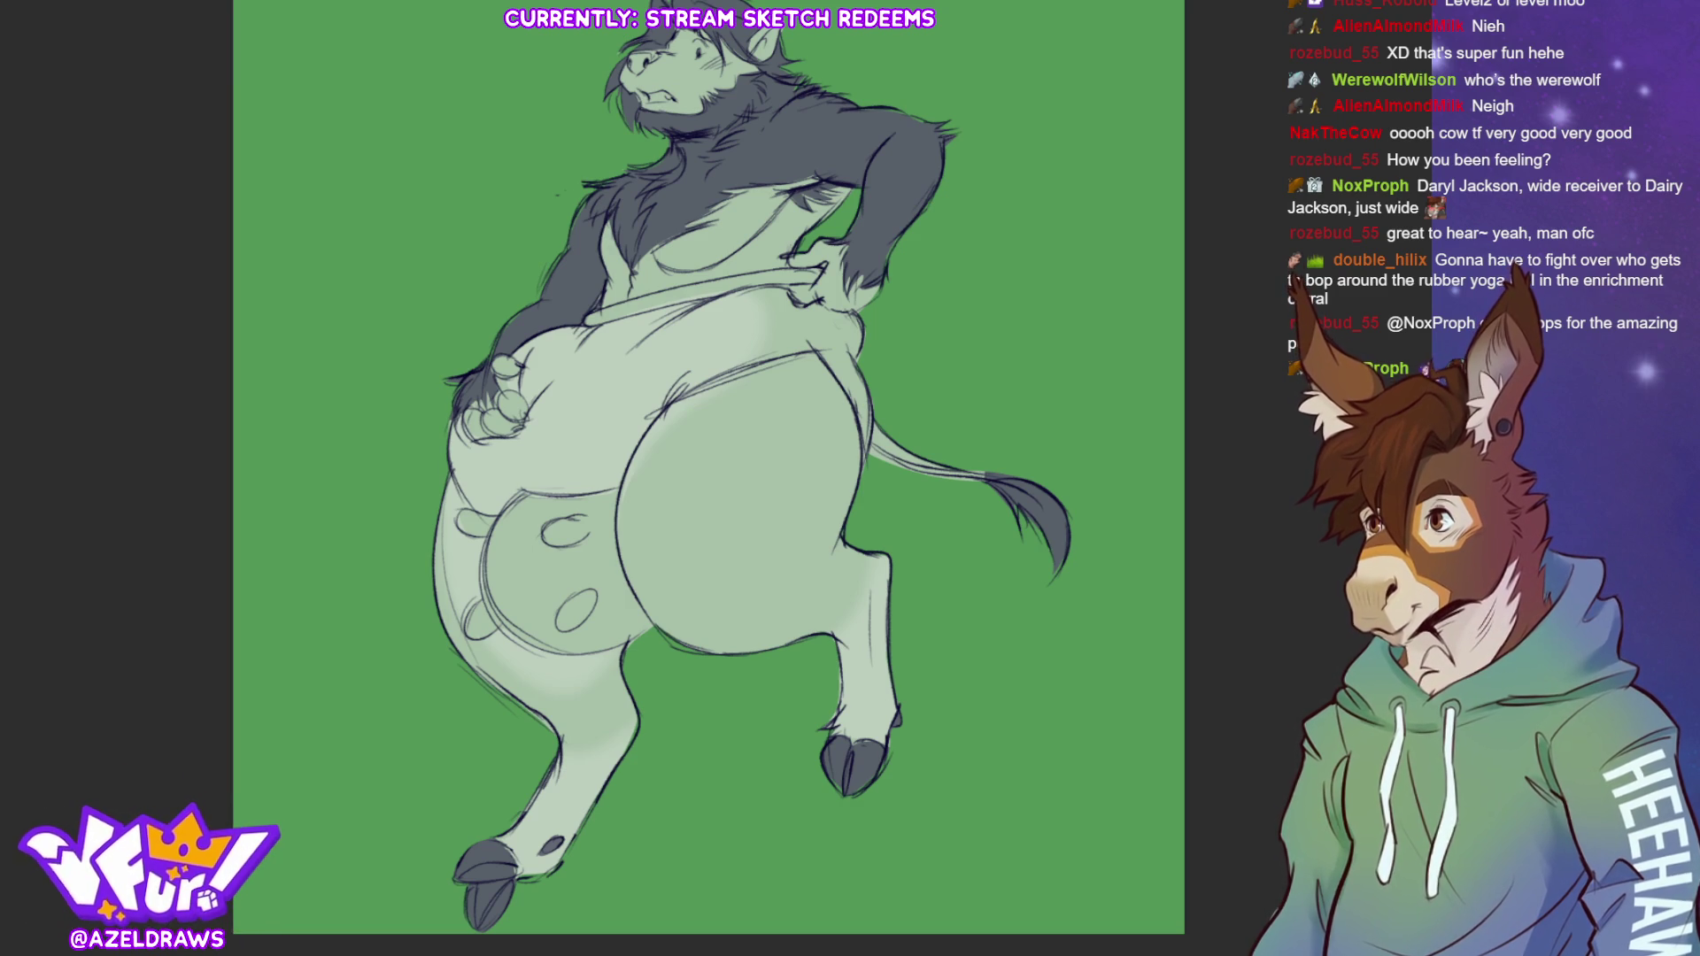
Undo the stray arm-edge stroke and outline the hand resting on the hip
{"action": "mouse_move", "coordinate": [611, 217]}
{"action": "left_mouse_down"}
{"action": "mouse_move", "coordinate": [604, 295]}
{"action": "mouse_move", "coordinate": [735, 193]}
{"action": "mouse_move", "coordinate": [808, 169]}
{"action": "mouse_move", "coordinate": [852, 186]}
{"action": "mouse_move", "coordinate": [780, 264]}
{"action": "mouse_move", "coordinate": [629, 288]}
{"action": "left_mouse_up"}
{"action": "key", "text": "ctrl+z"}
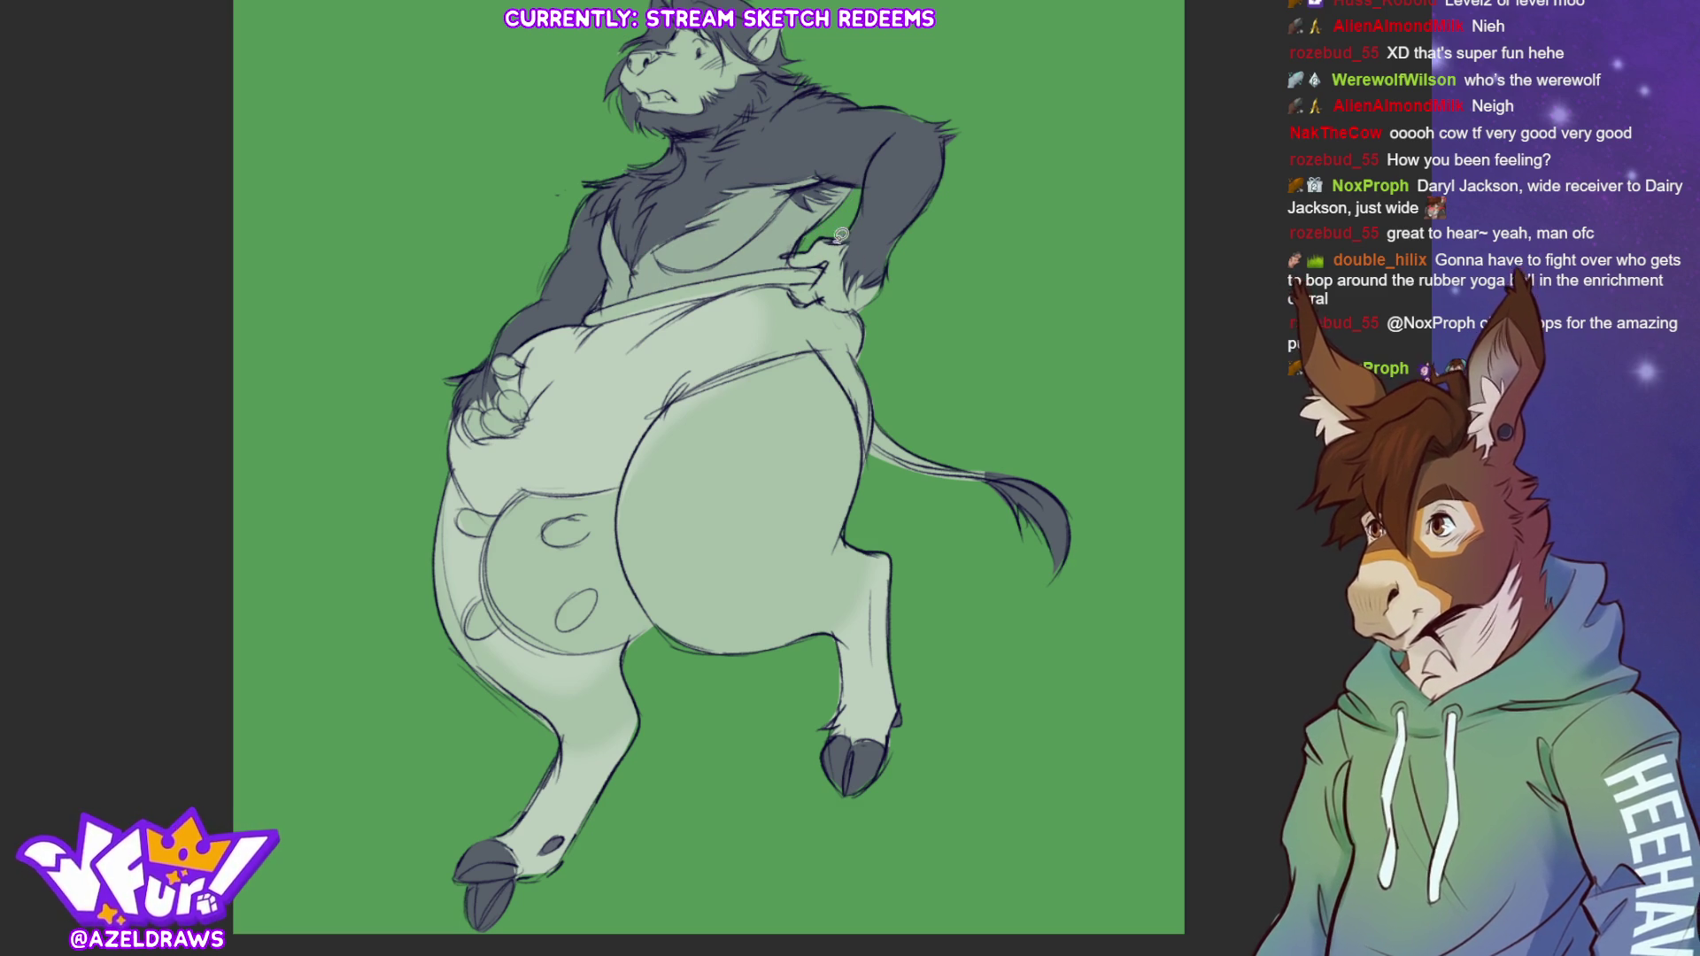
{"action": "mouse_move", "coordinate": [829, 257]}
{"action": "left_mouse_down"}
{"action": "mouse_move", "coordinate": [785, 282]}
{"action": "mouse_move", "coordinate": [810, 303]}
{"action": "mouse_move", "coordinate": [885, 282]}
{"action": "mouse_move", "coordinate": [851, 281]}
{"action": "mouse_move", "coordinate": [856, 240]}
{"action": "left_mouse_up"}
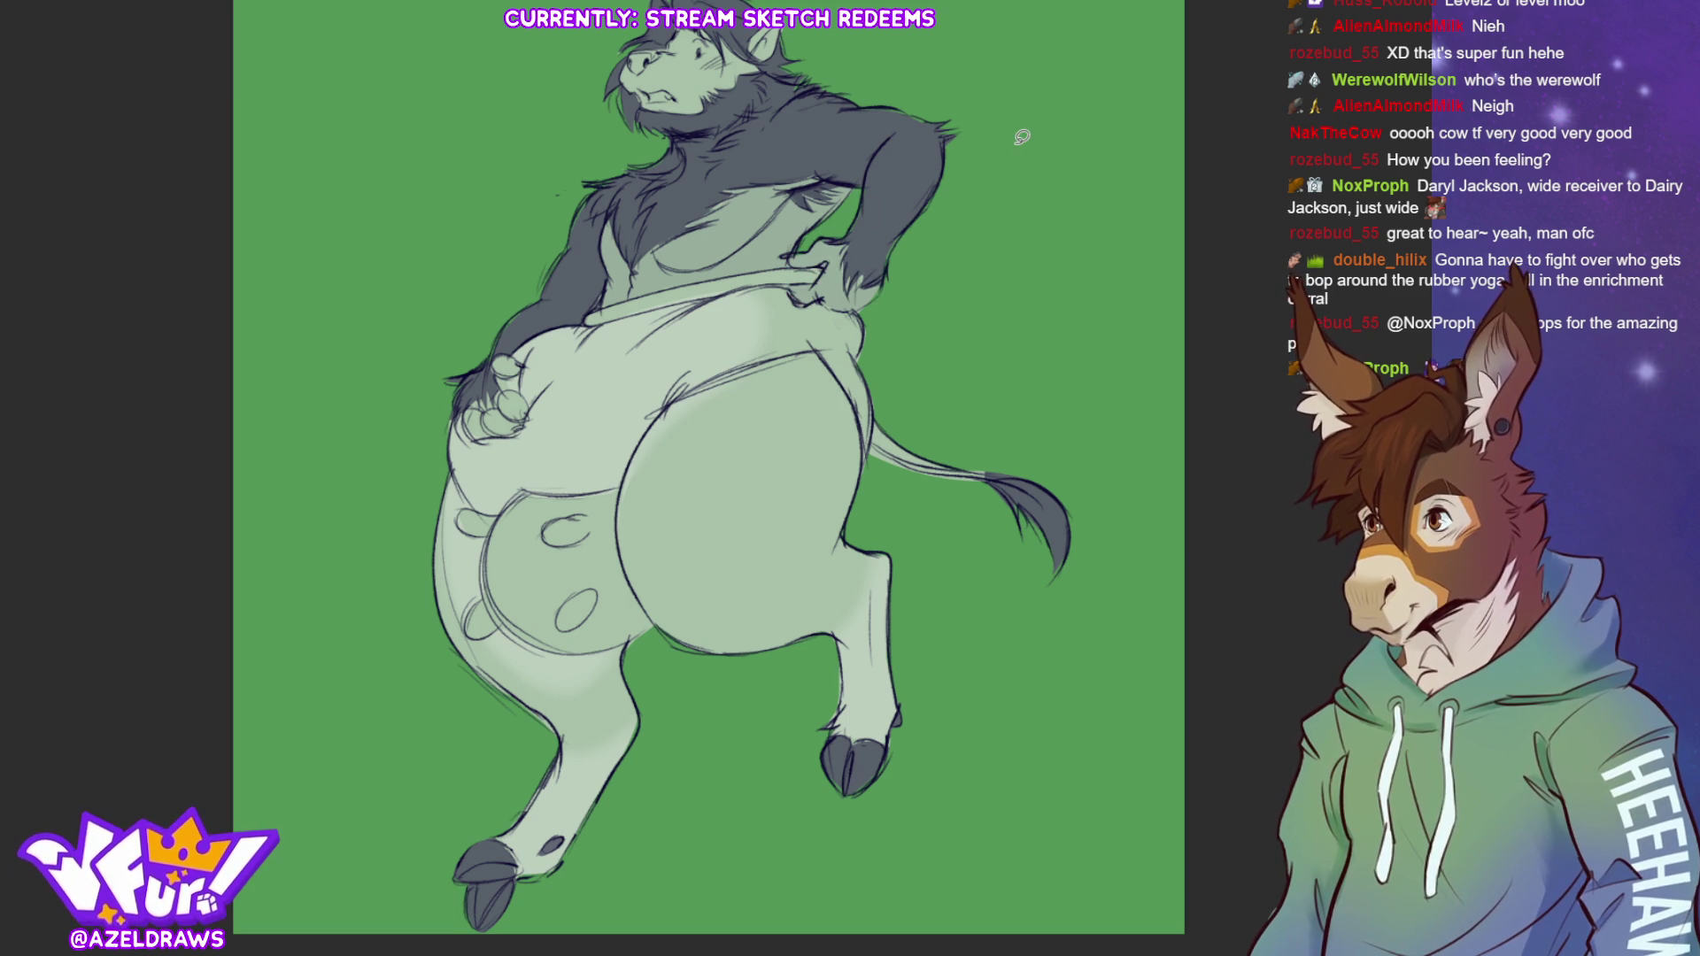
{"action": "mouse_move", "coordinate": [516, 348]}
{"action": "left_mouse_down"}
{"action": "mouse_move", "coordinate": [493, 377]}
{"action": "mouse_move", "coordinate": [532, 396]}
{"action": "mouse_move", "coordinate": [524, 427]}
{"action": "mouse_move", "coordinate": [469, 423]}
{"action": "mouse_move", "coordinate": [496, 374]}
{"action": "left_mouse_up"}
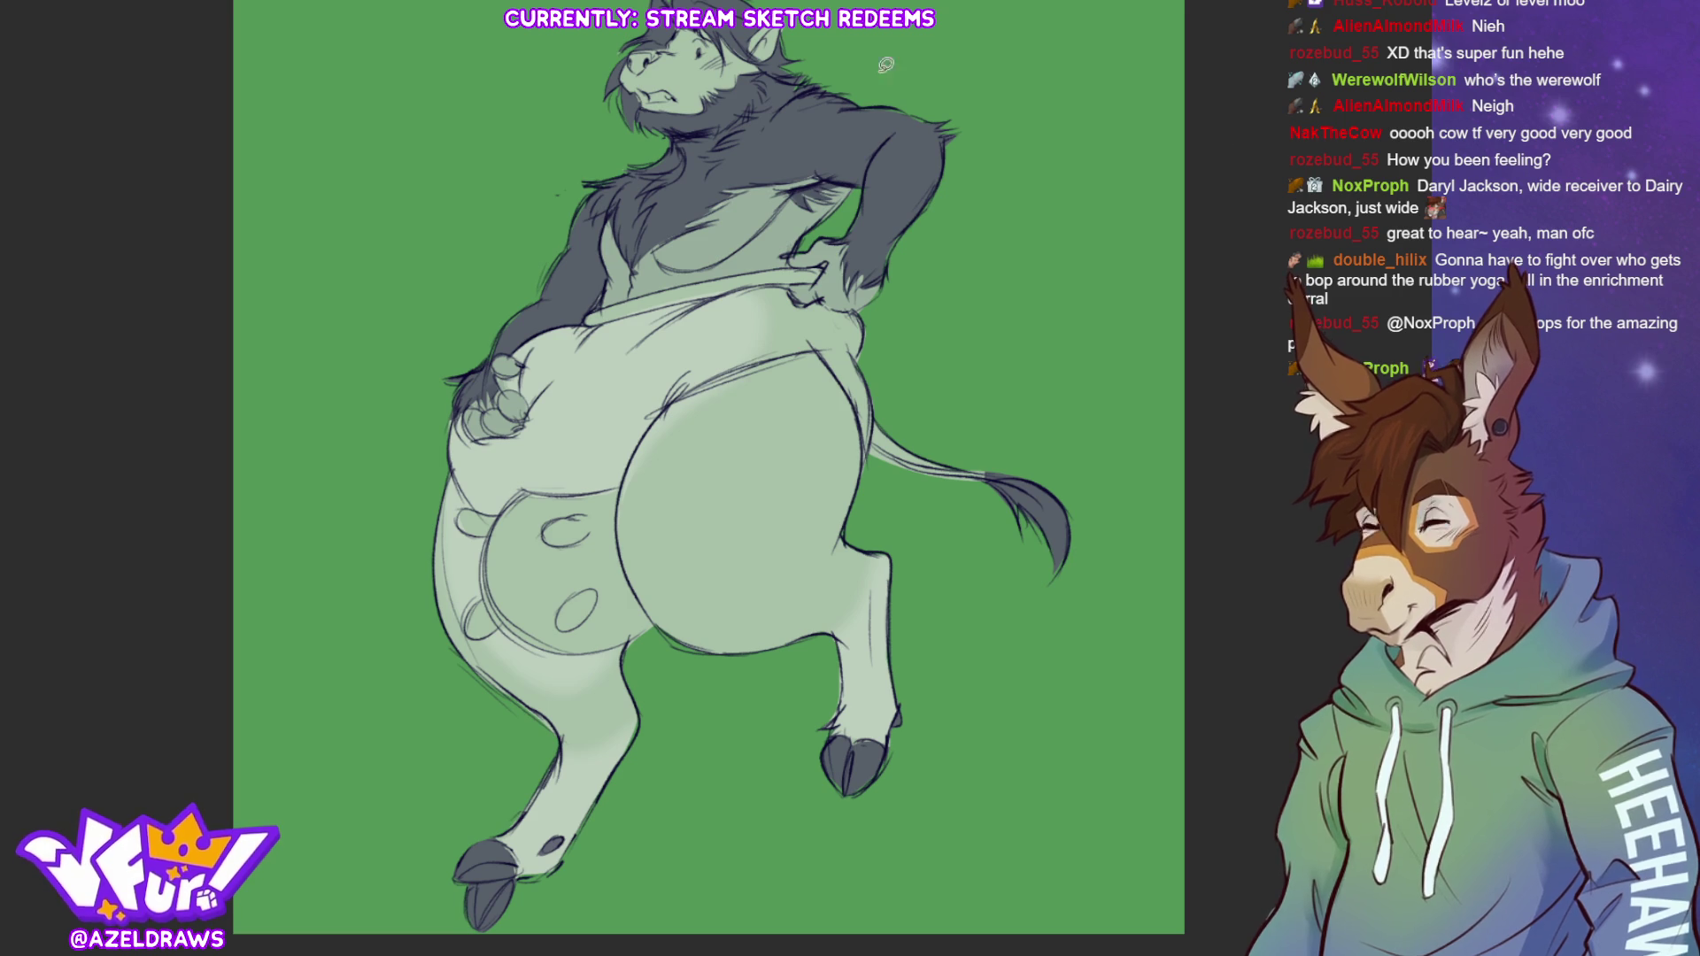
Lasso the muzzle and paint the cow's nose dark grey
{"action": "mouse_move", "coordinate": [675, 29]}
{"action": "left_mouse_down"}
{"action": "mouse_move", "coordinate": [622, 69]}
{"action": "mouse_move", "coordinate": [637, 94]}
{"action": "mouse_move", "coordinate": [704, 115]}
{"action": "mouse_move", "coordinate": [740, 44]}
{"action": "mouse_move", "coordinate": [677, 30]}
{"action": "left_mouse_up"}
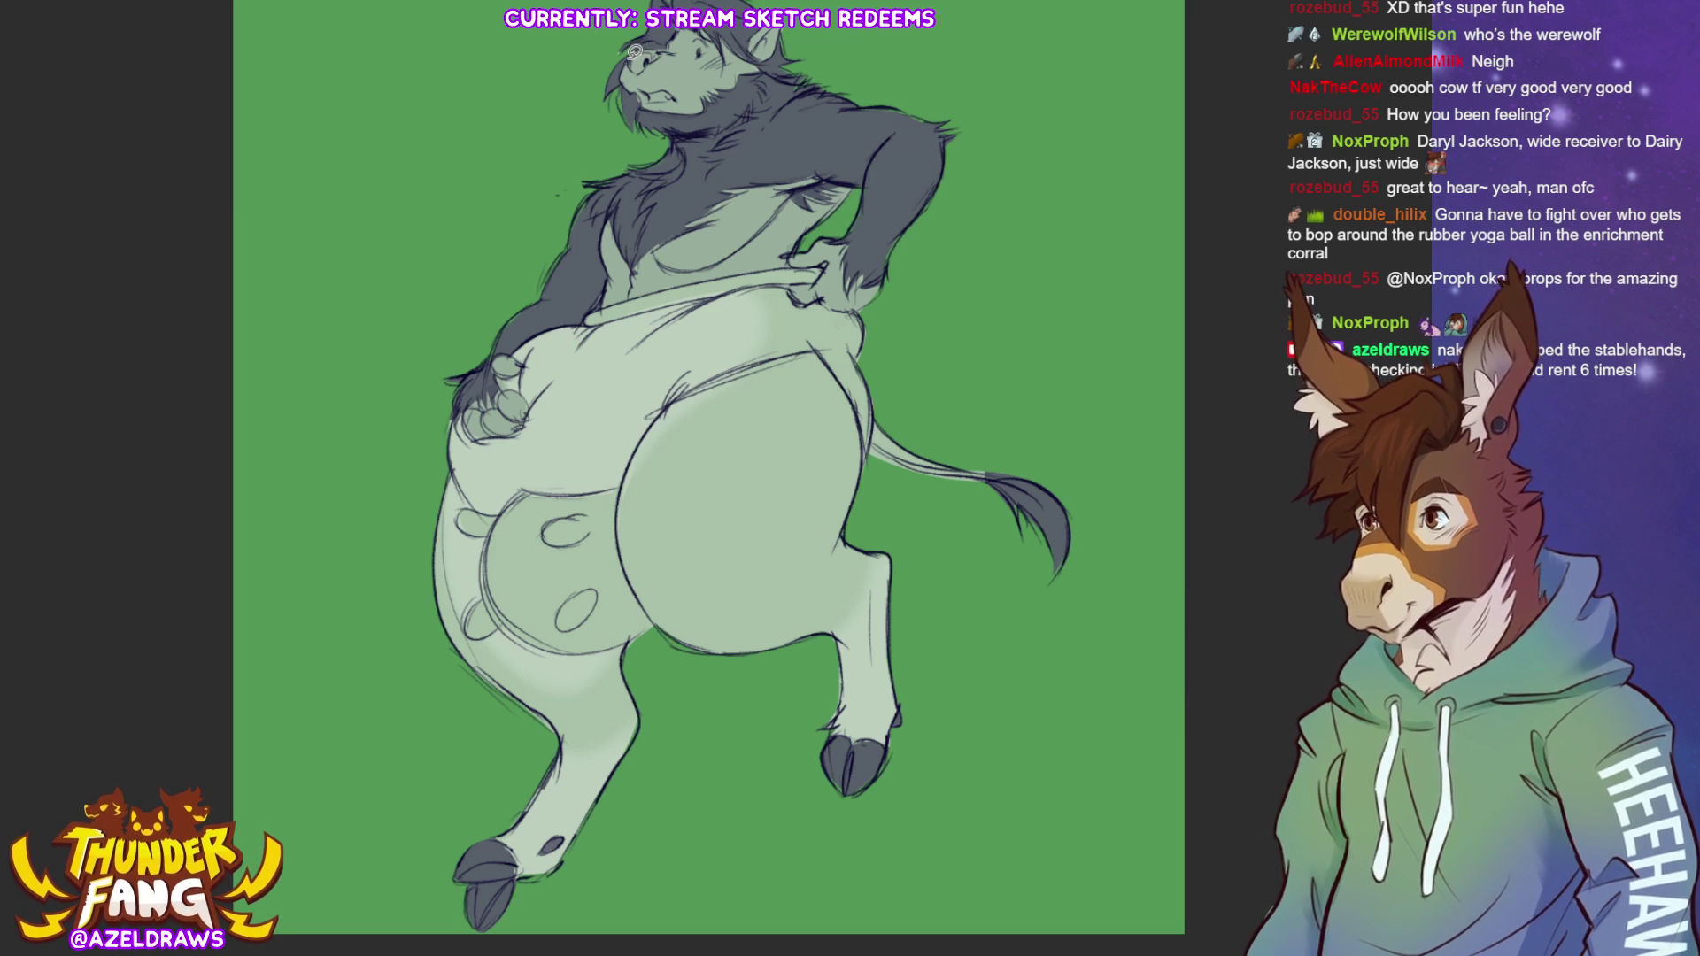
{"action": "mouse_move", "coordinate": [664, 44]}
{"action": "left_mouse_down"}
{"action": "mouse_move", "coordinate": [633, 62]}
{"action": "mouse_move", "coordinate": [664, 41]}
{"action": "left_mouse_up"}
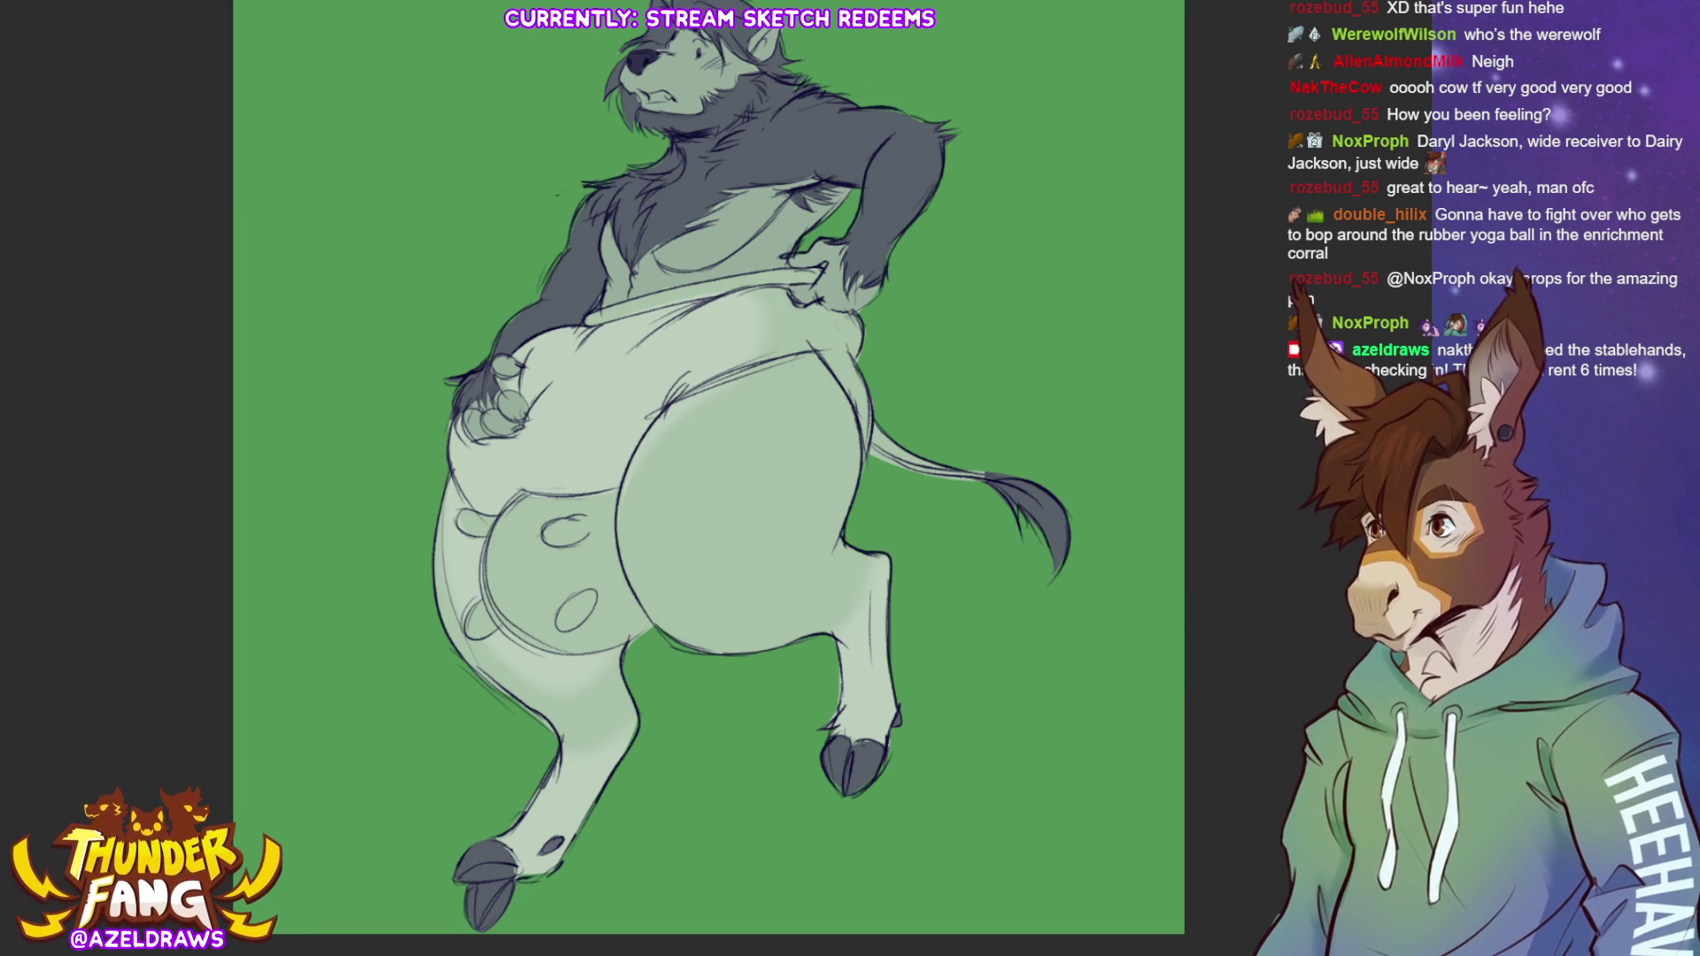
{"action": "key", "text": "ctrl+plus"}
Redraw the mouth as a gritted-teeth grimace and trace the udder's lower edge for filling
{"action": "scroll", "coordinate": [726, 443], "scroll_direction": "up", "scroll_amount": 3}
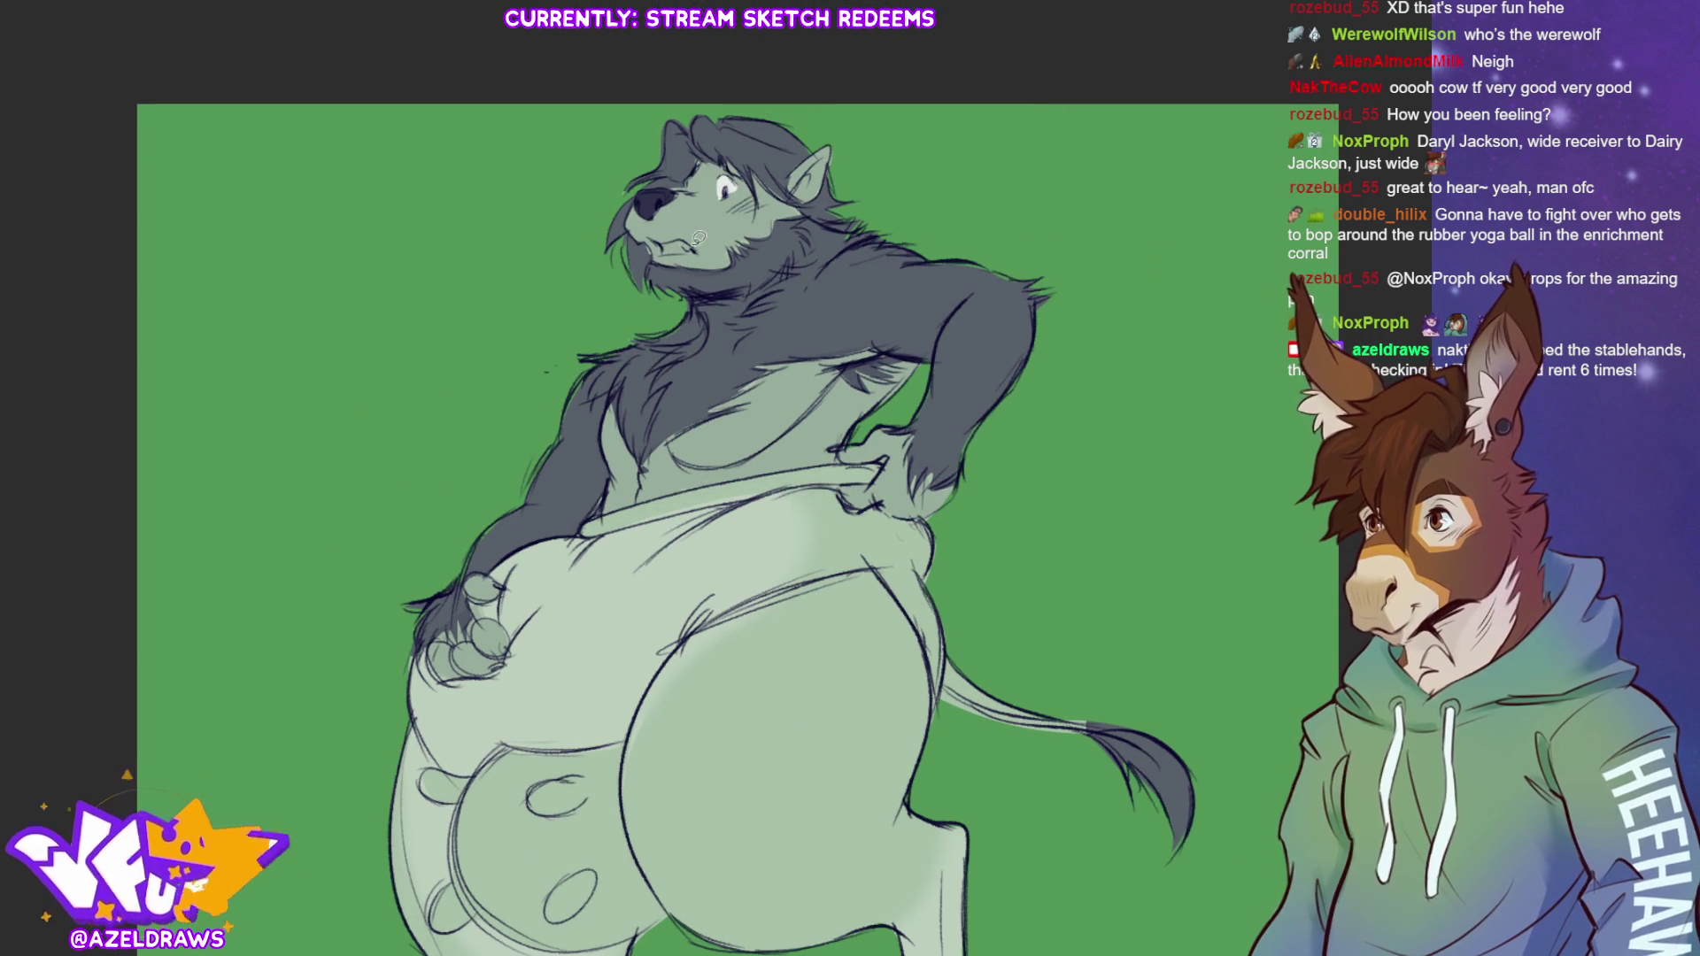
{"action": "mouse_move", "coordinate": [678, 232]}
{"action": "left_mouse_down"}
{"action": "mouse_move", "coordinate": [704, 249]}
{"action": "mouse_move", "coordinate": [691, 255]}
{"action": "left_mouse_up"}
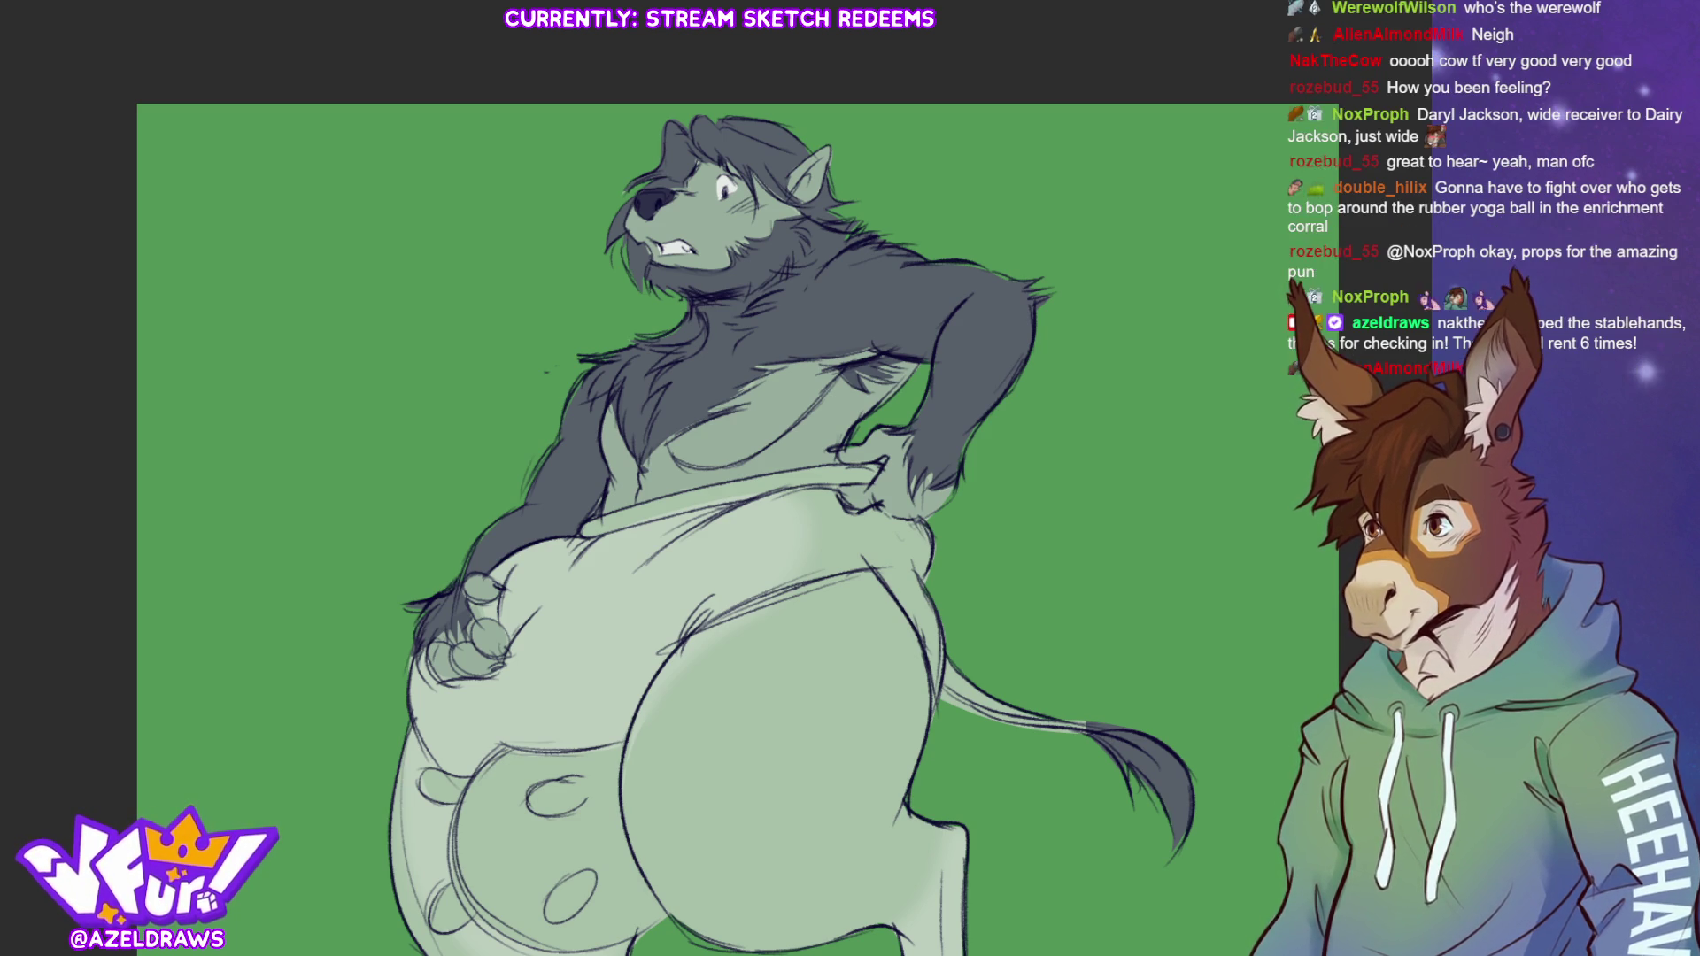
{"action": "key", "text": "ctrl+0"}
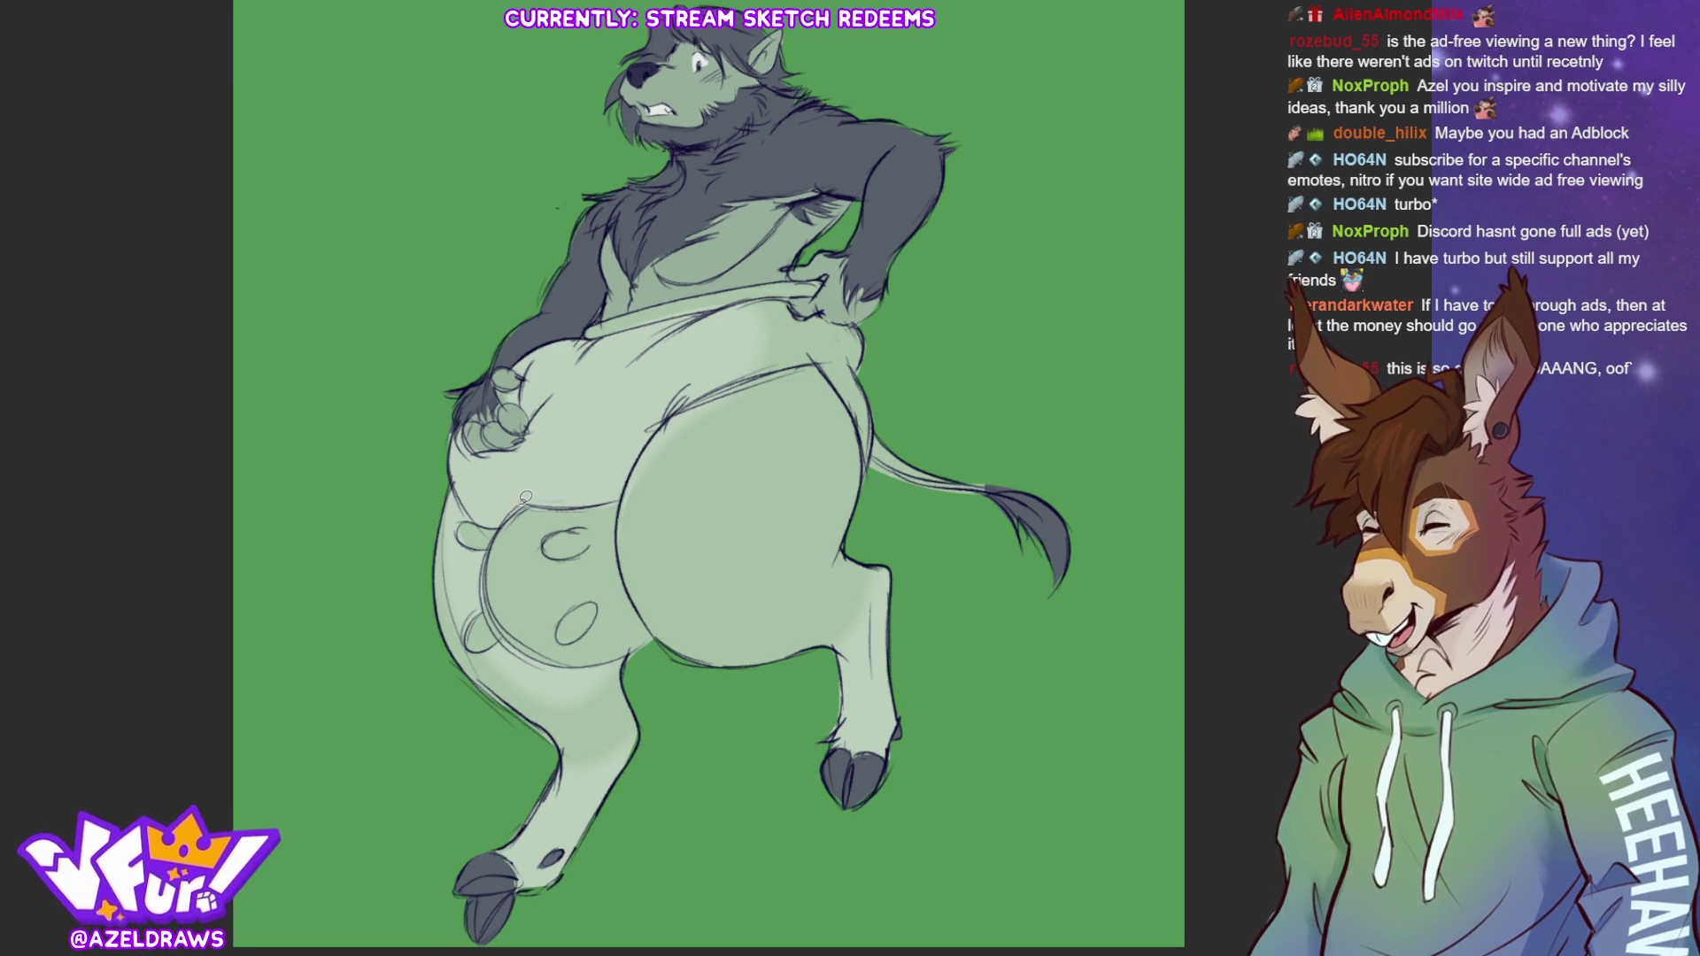
{"action": "mouse_move", "coordinate": [523, 501]}
{"action": "left_mouse_down"}
{"action": "mouse_move", "coordinate": [455, 533]}
{"action": "mouse_move", "coordinate": [487, 555]}
{"action": "mouse_move", "coordinate": [580, 547]}
{"action": "mouse_move", "coordinate": [625, 494]}
{"action": "mouse_move", "coordinate": [558, 505]}
{"action": "mouse_move", "coordinate": [634, 580]}
{"action": "mouse_move", "coordinate": [623, 496]}
{"action": "mouse_move", "coordinate": [625, 566]}
{"action": "mouse_move", "coordinate": [659, 641]}
{"action": "mouse_move", "coordinate": [580, 509]}
{"action": "mouse_move", "coordinate": [489, 563]}
{"action": "mouse_move", "coordinate": [519, 642]}
{"action": "mouse_move", "coordinate": [507, 611]}
{"action": "mouse_move", "coordinate": [620, 654]}
{"action": "left_mouse_up"}
Fill the traced udder pink and dab a pink blush on the cheek beside the eye
{"action": "mouse_move", "coordinate": [513, 627]}
{"action": "left_mouse_down"}
{"action": "mouse_move", "coordinate": [549, 662]}
{"action": "mouse_move", "coordinate": [634, 630]}
{"action": "left_mouse_up"}
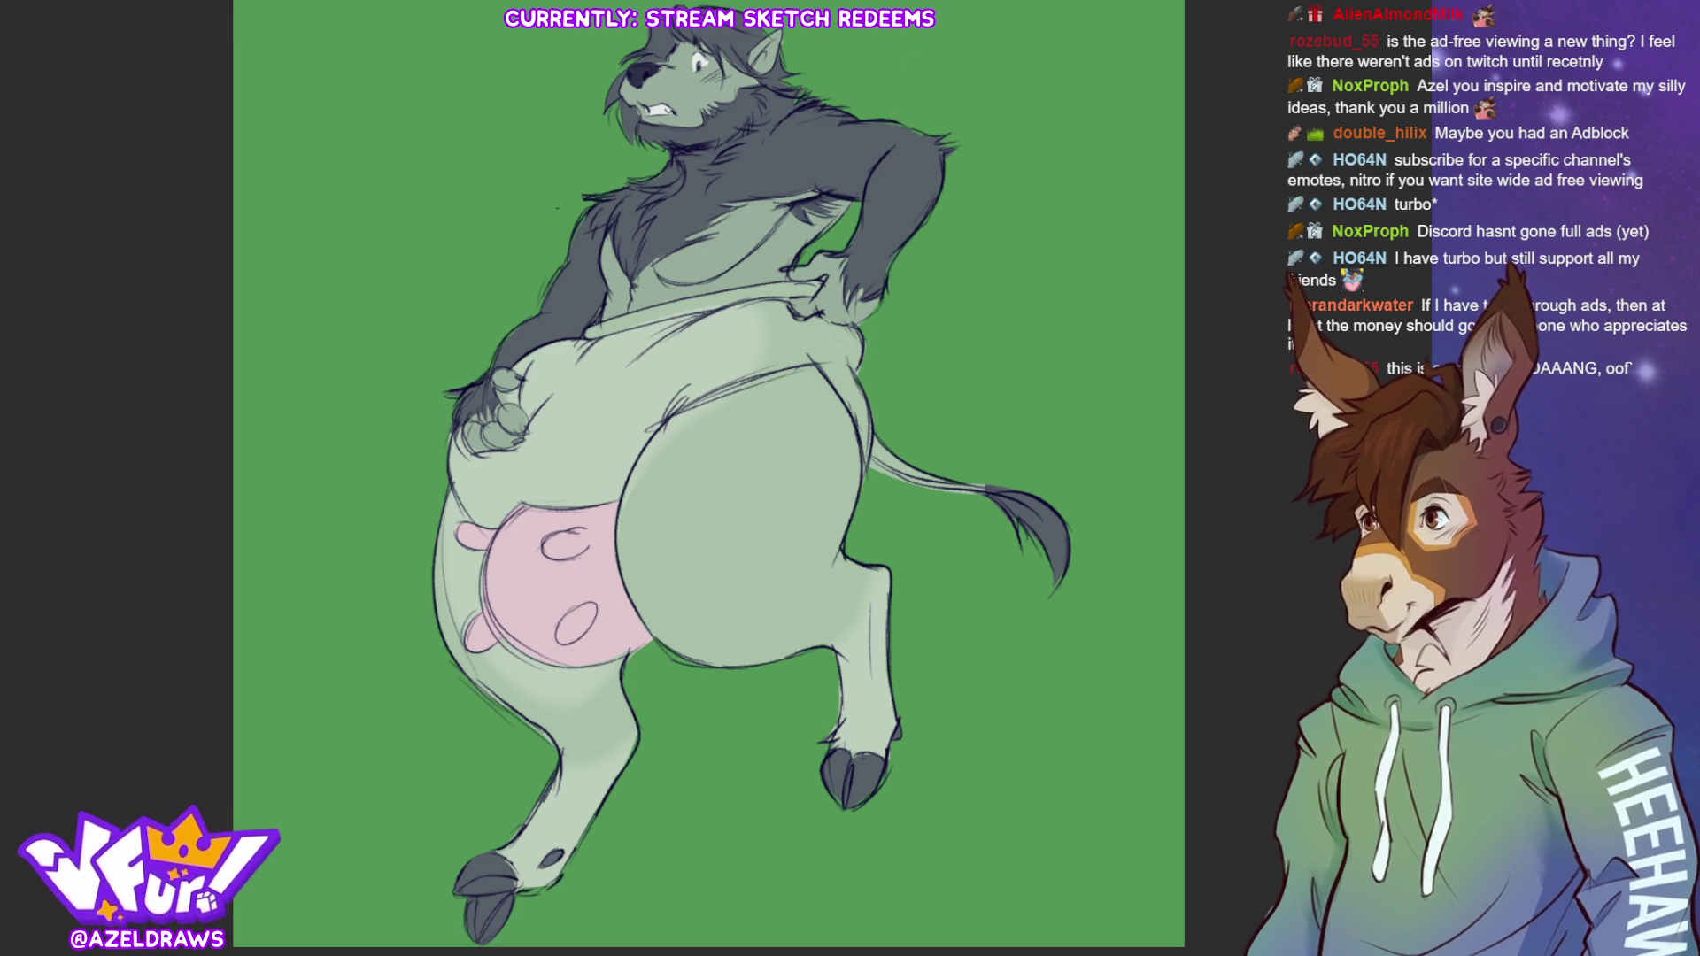
{"action": "left_click_drag", "start_coordinate": [706, 78], "coordinate": [735, 85]}
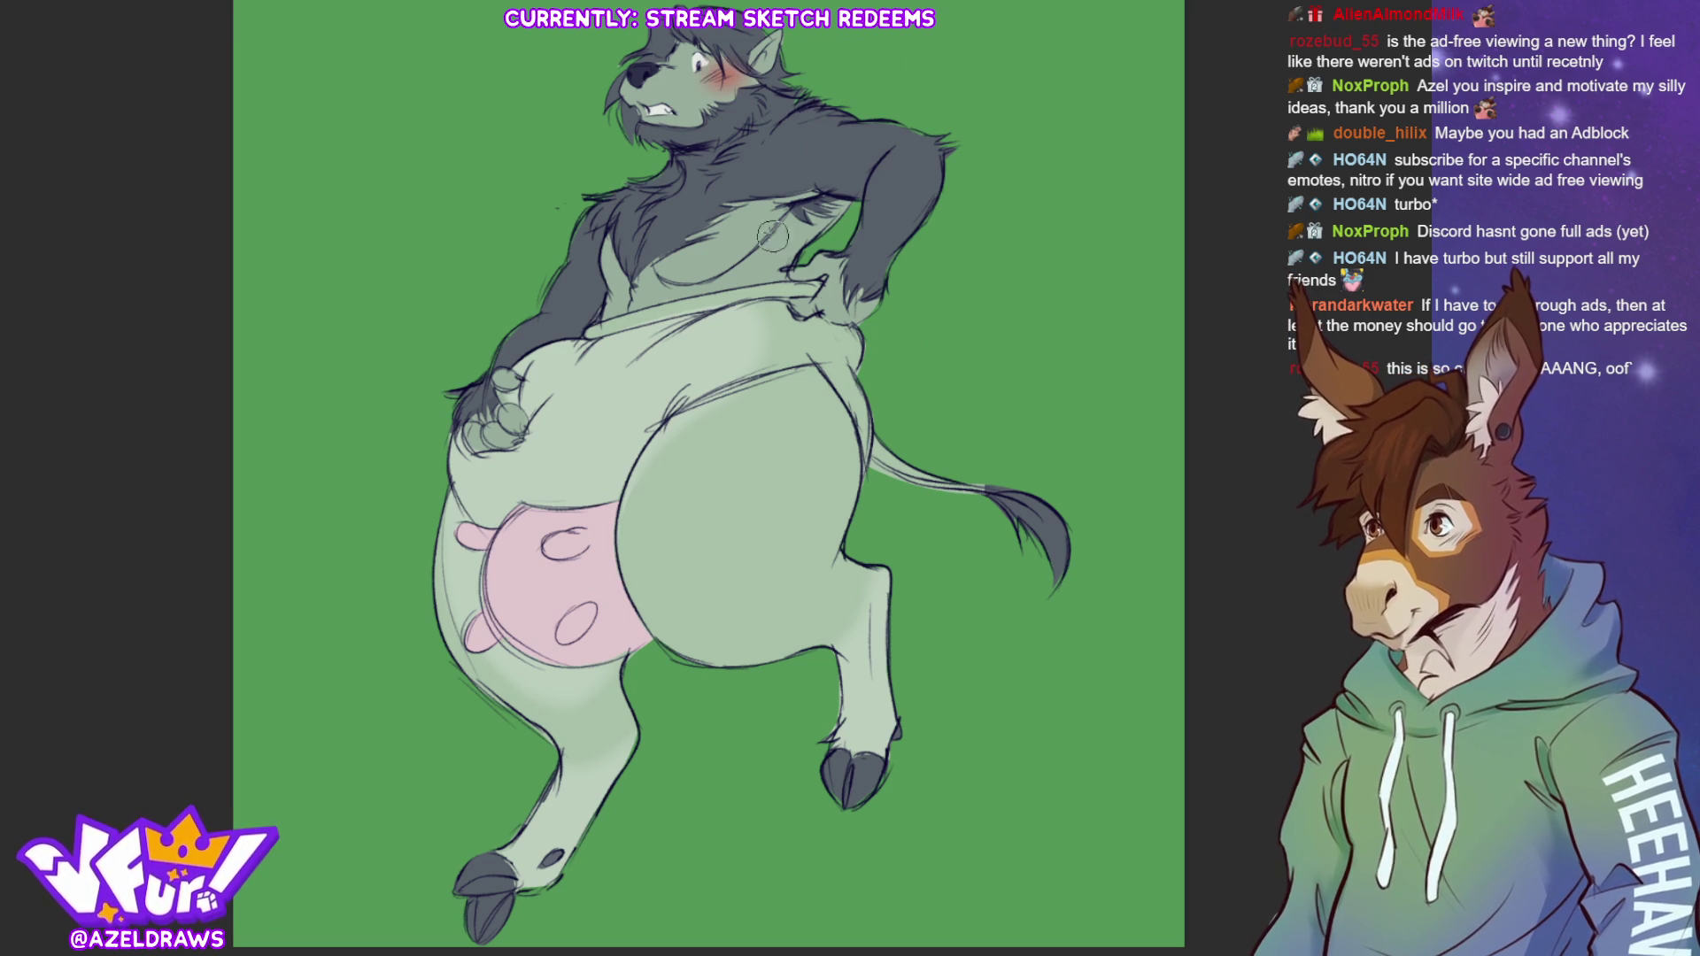
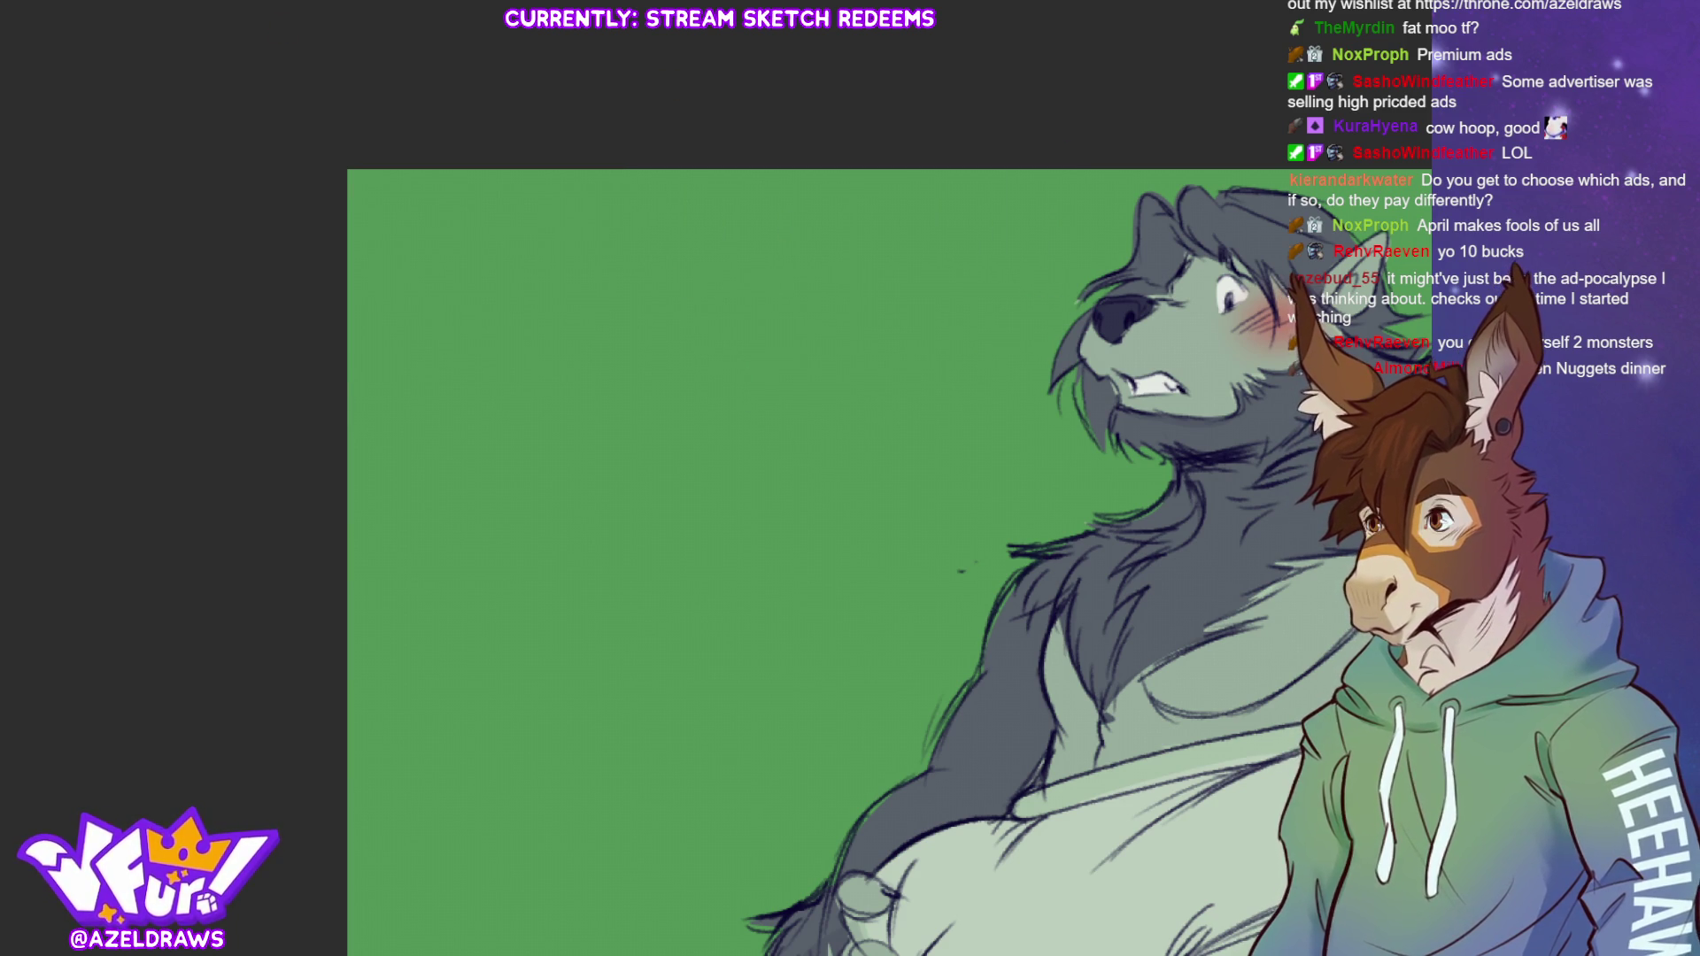
Fit the drawing to the screen and bring the Brave window with Twitch's Ads Manager page into view
{"action": "key", "text": "ctrl+0"}
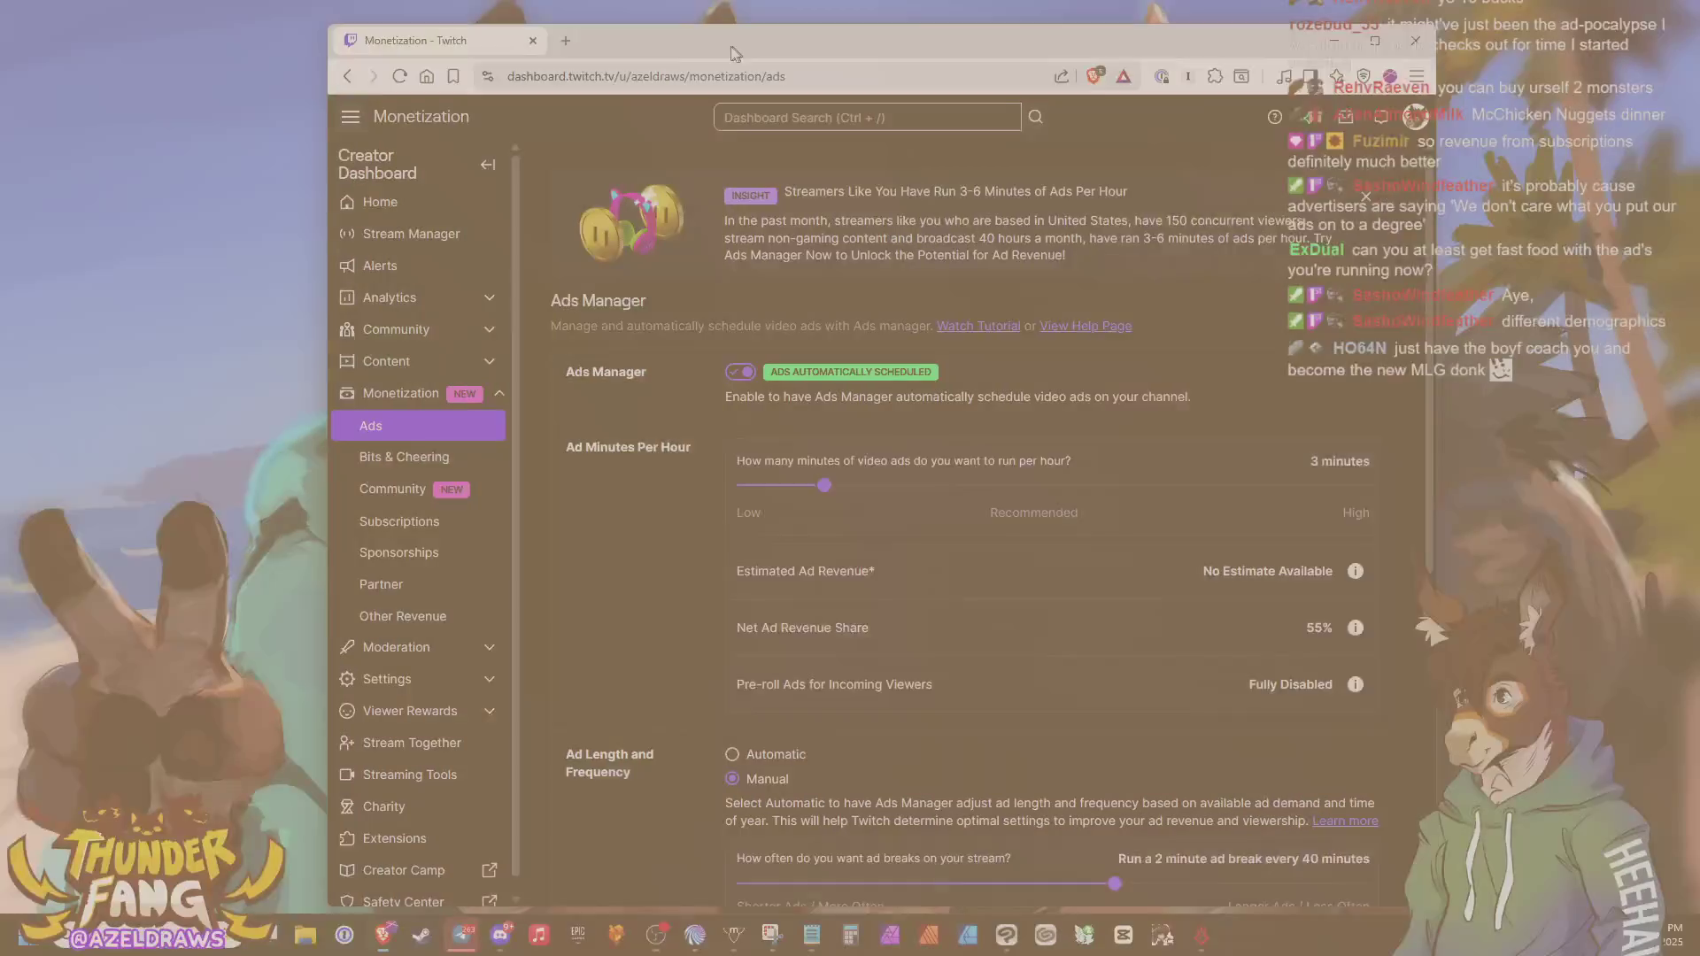
{"action": "left_click_drag", "start_coordinate": [731, 46], "coordinate": [533, 34]}
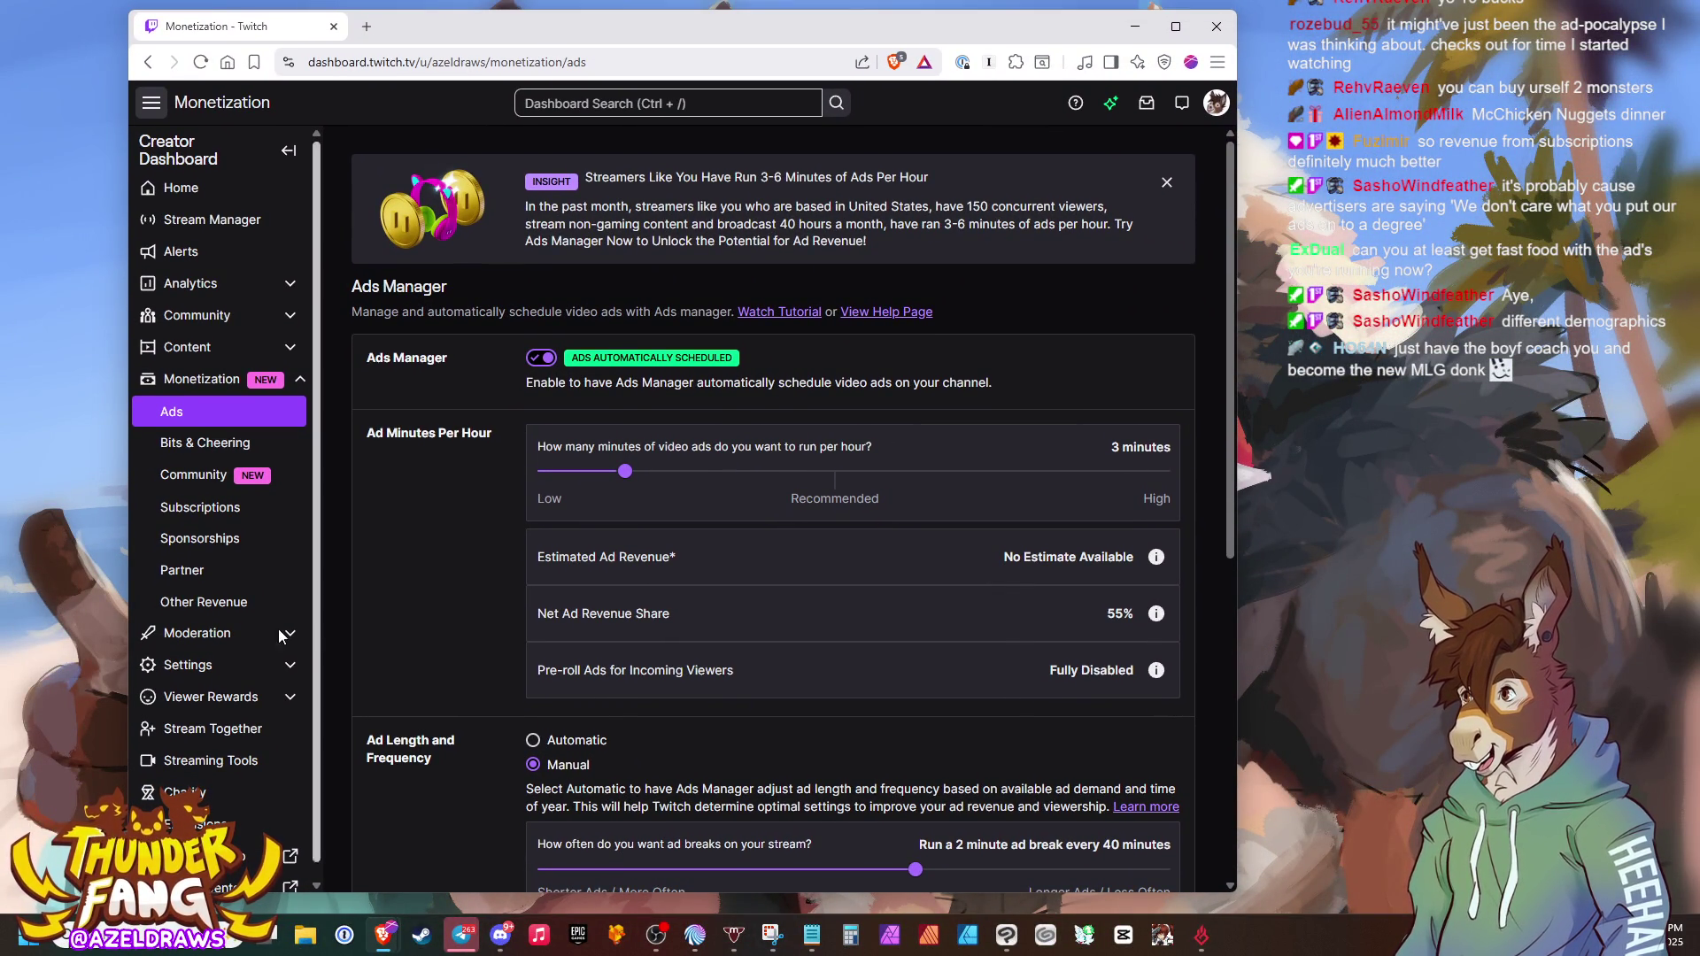
Bring the Twitch Creator Dashboard back into focus and scroll up the Ads page
{"action": "key", "text": "alt+Tab"}
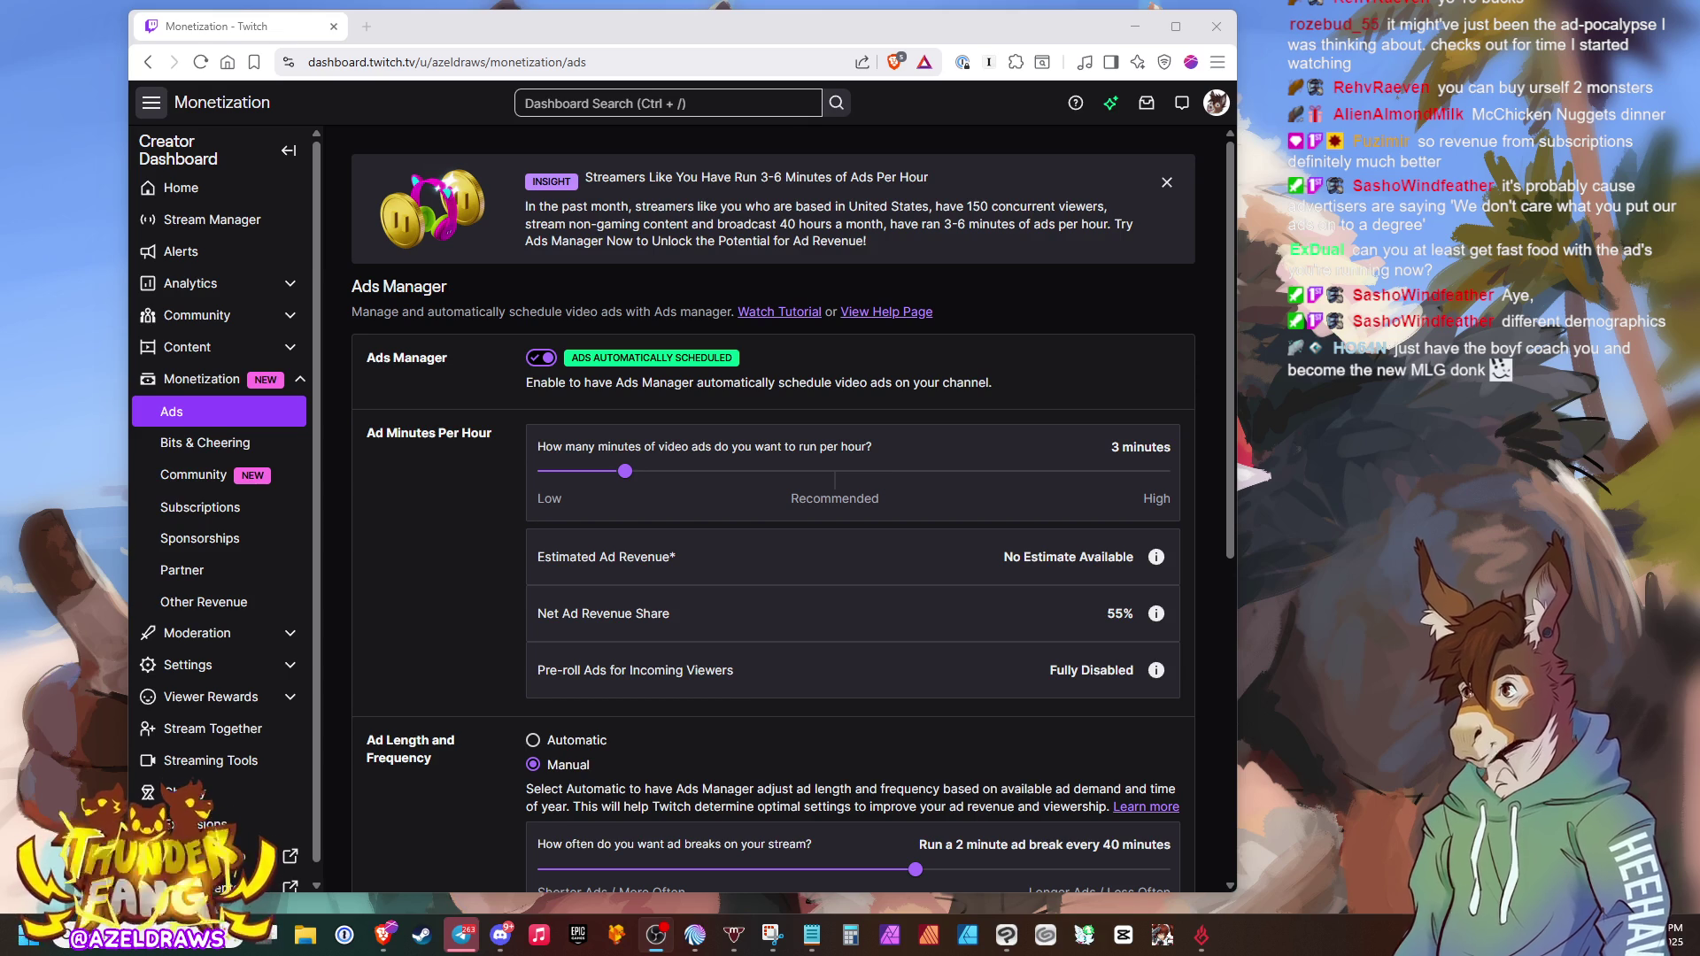
{"action": "left_click", "coordinate": [735, 765]}
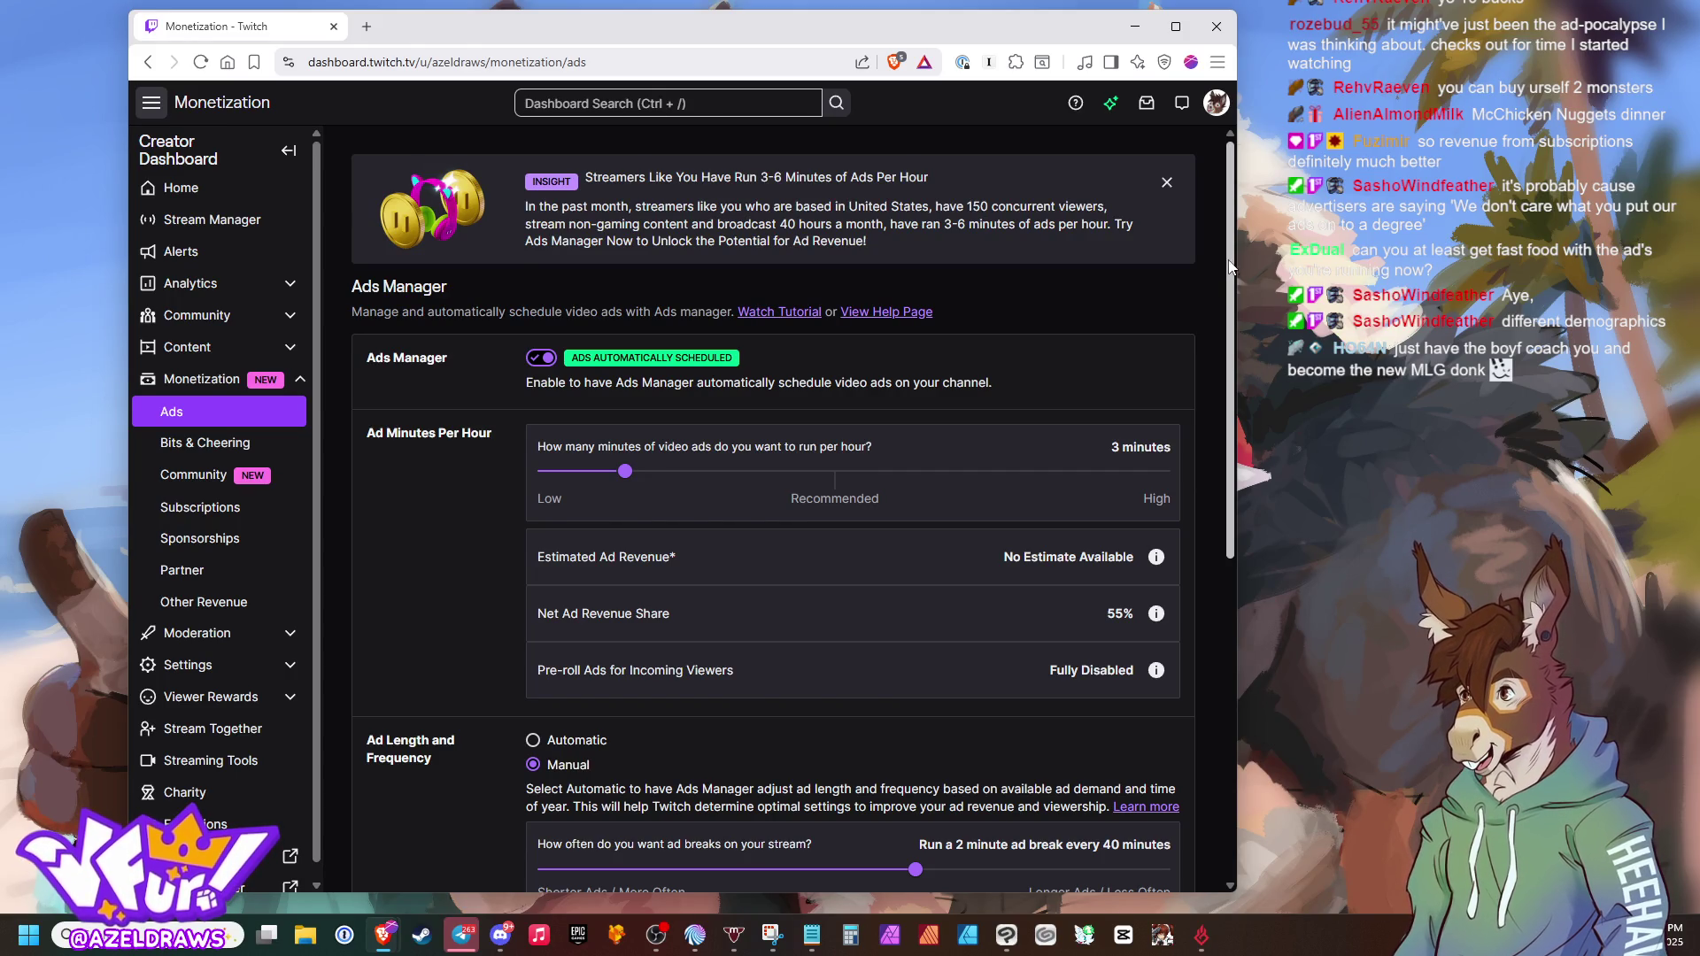
{"action": "left_click_drag", "start_coordinate": [1230, 259], "coordinate": [1262, 643]}
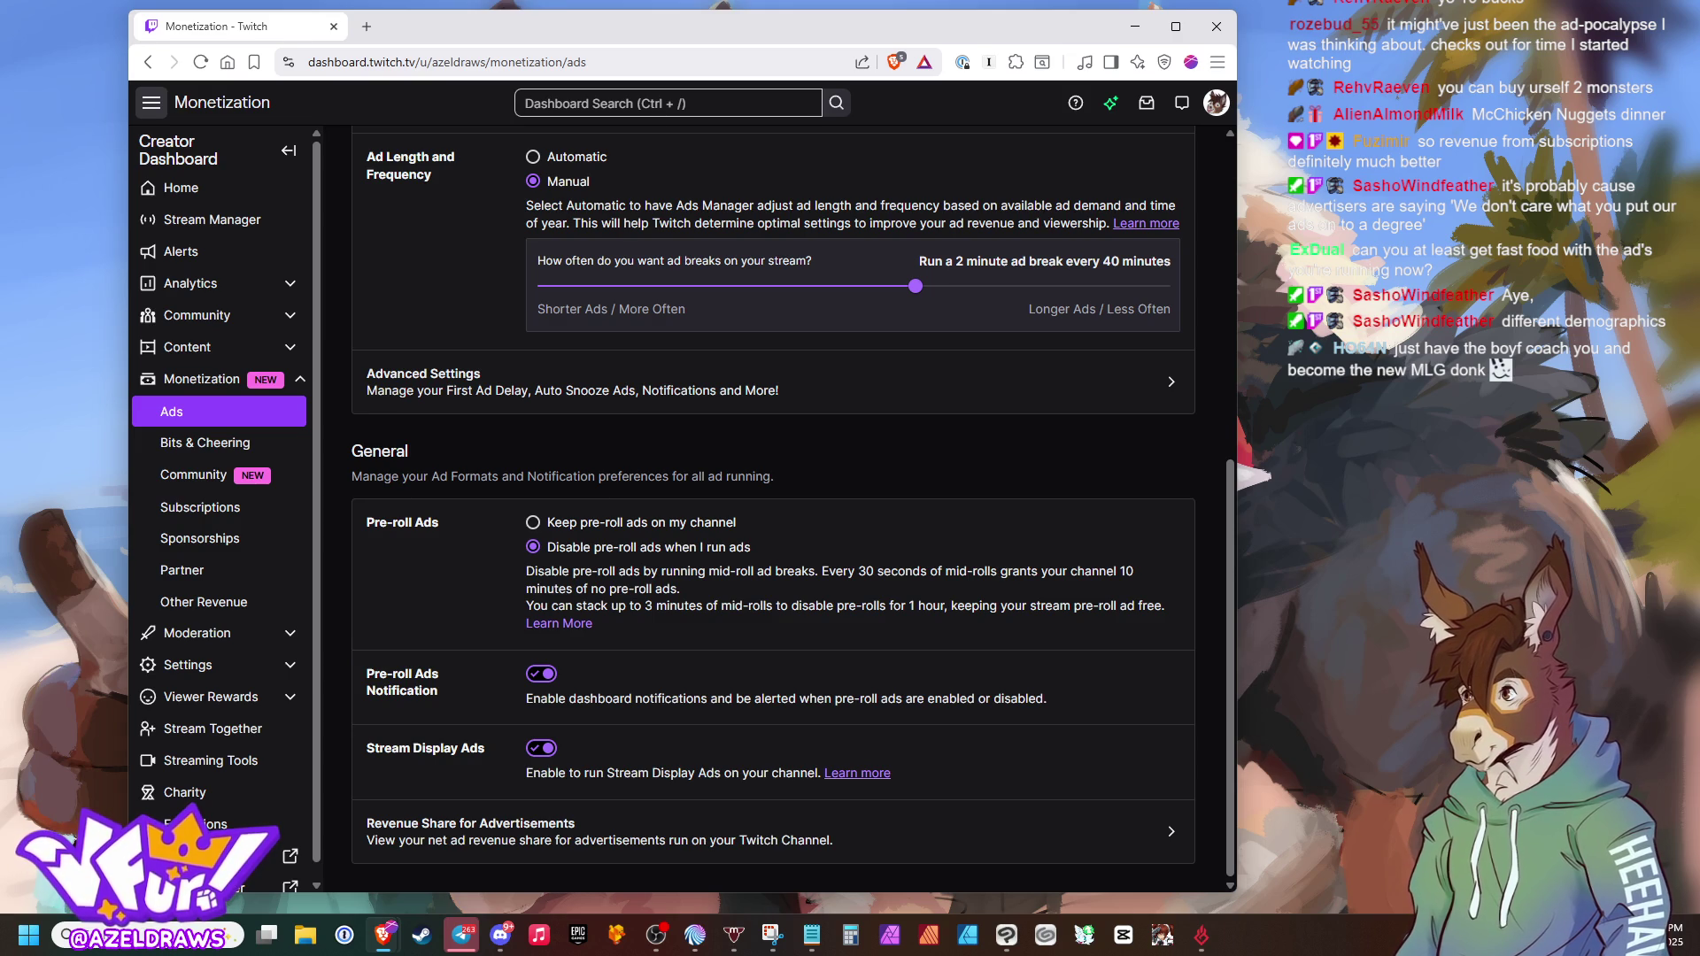
{"action": "key", "text": "alt+Tab"}
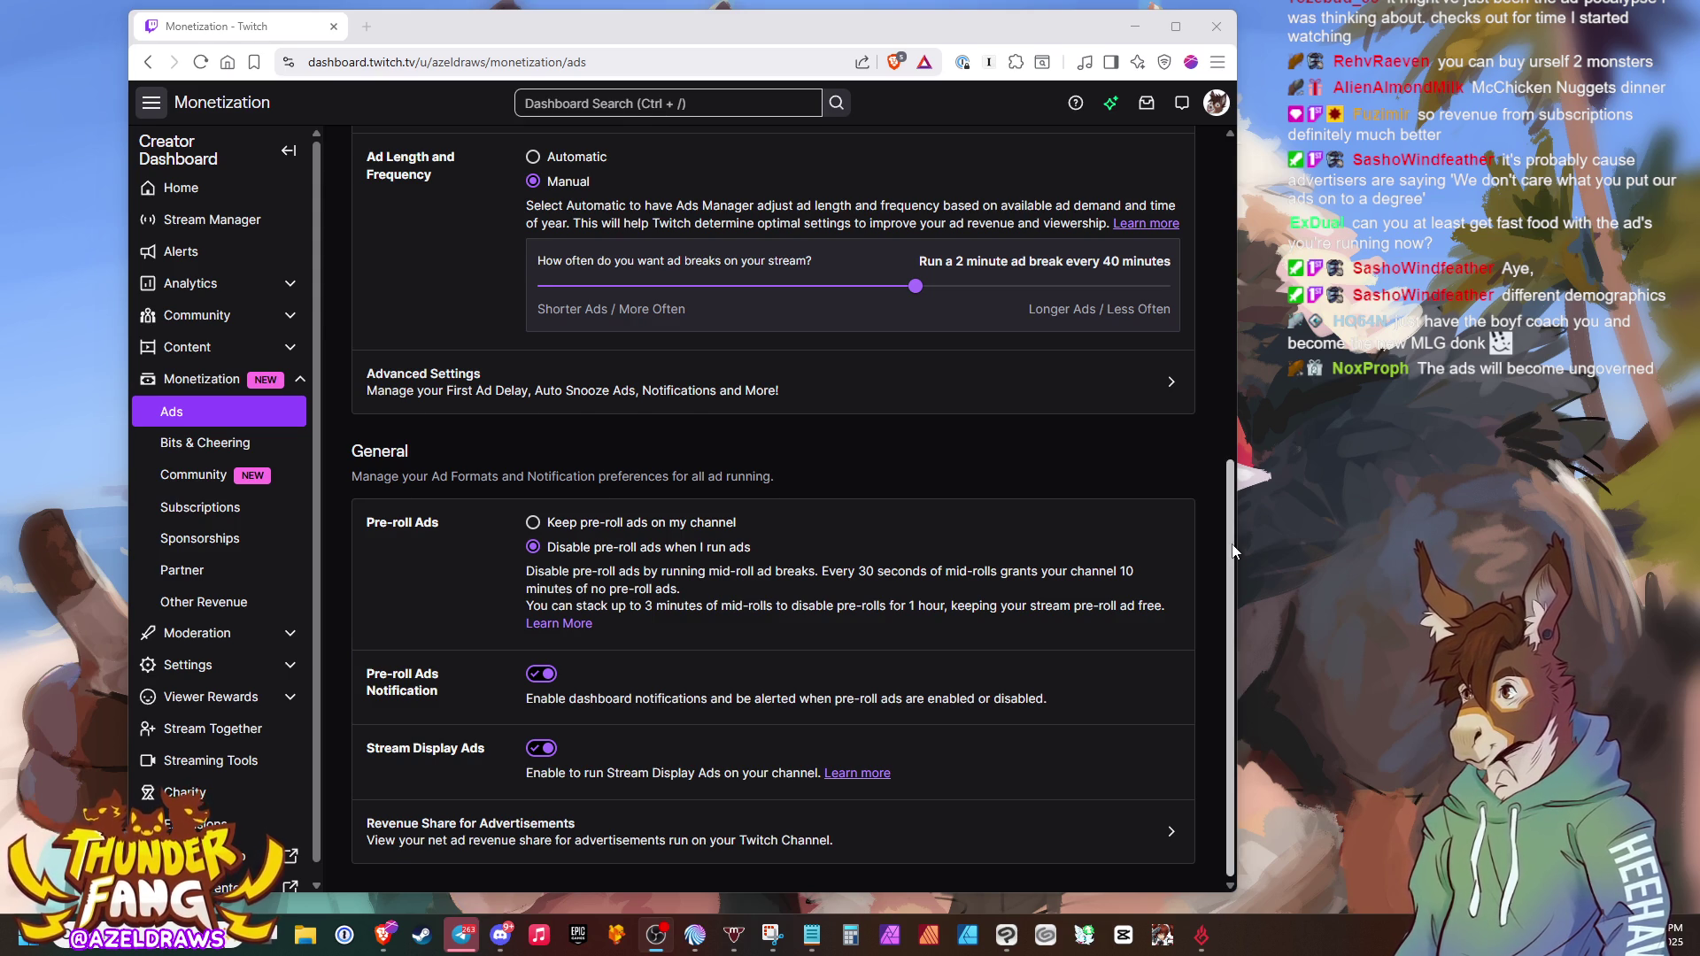
{"action": "scroll", "coordinate": [1213, 302], "scroll_direction": "up", "scroll_amount": 5}
{"action": "scroll", "coordinate": [1209, 302], "scroll_direction": "up", "scroll_amount": 2}
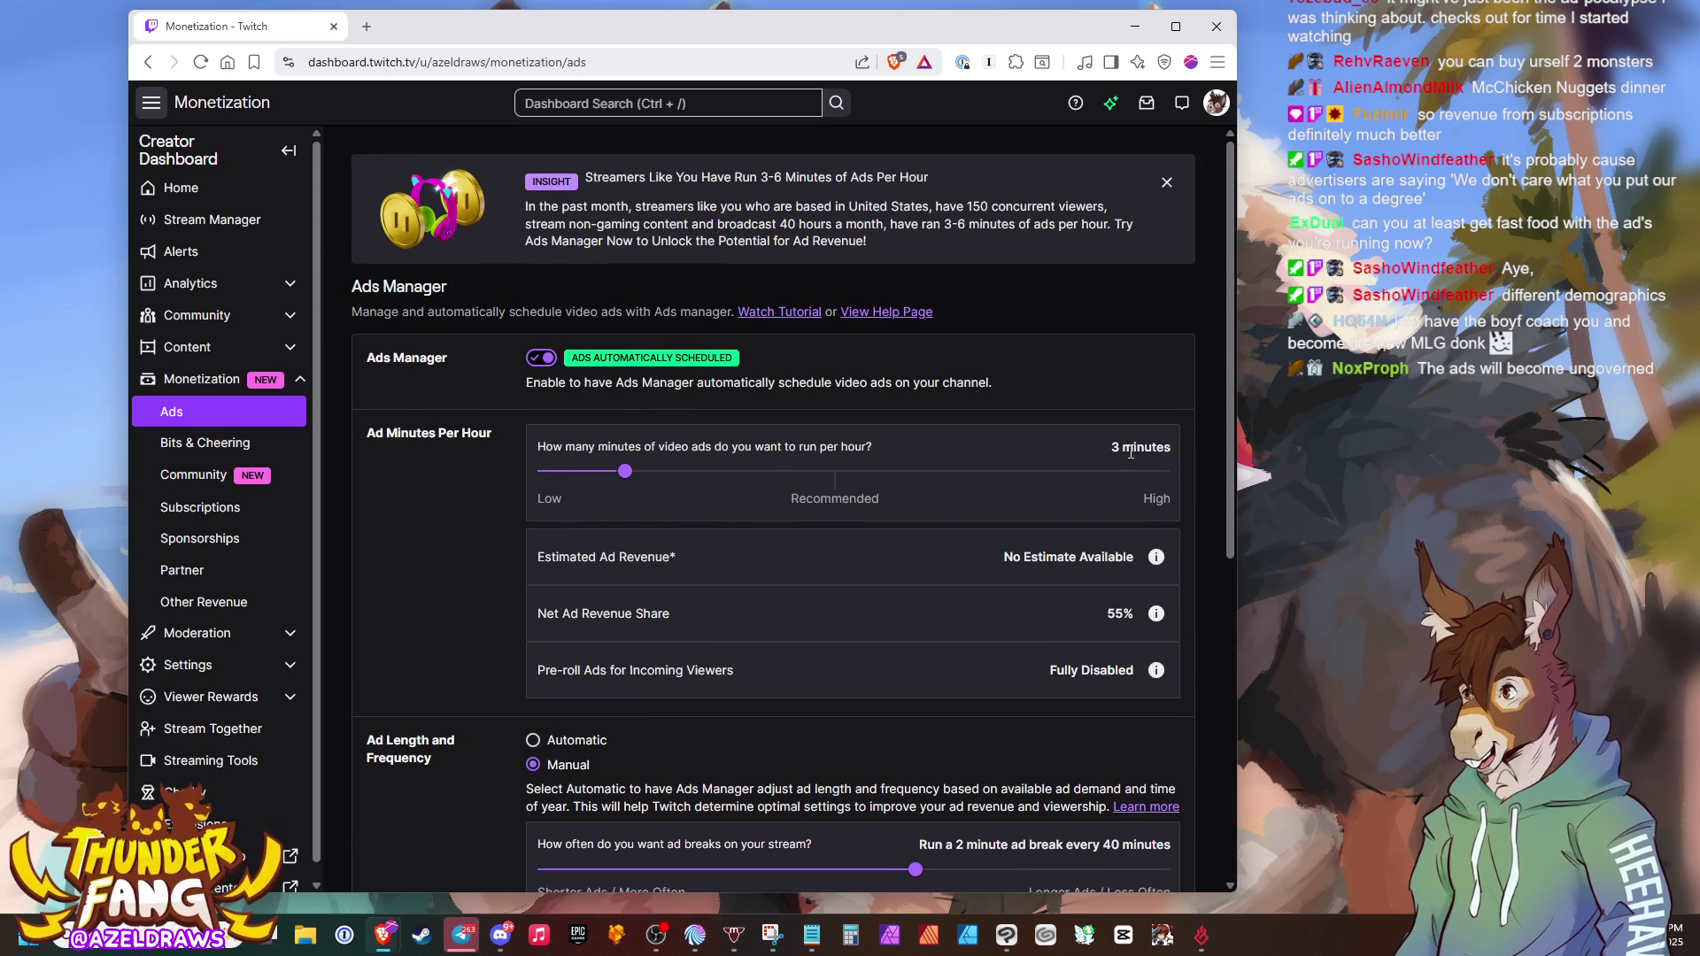
Highlight the 3-minute ad amount and 55% revenue share, then set Ad Length and Frequency to Automatic
{"action": "mouse_move", "coordinate": [1107, 447]}
{"action": "left_mouse_down"}
{"action": "mouse_move", "coordinate": [1185, 449]}
{"action": "mouse_move", "coordinate": [1164, 450]}
{"action": "left_mouse_up"}
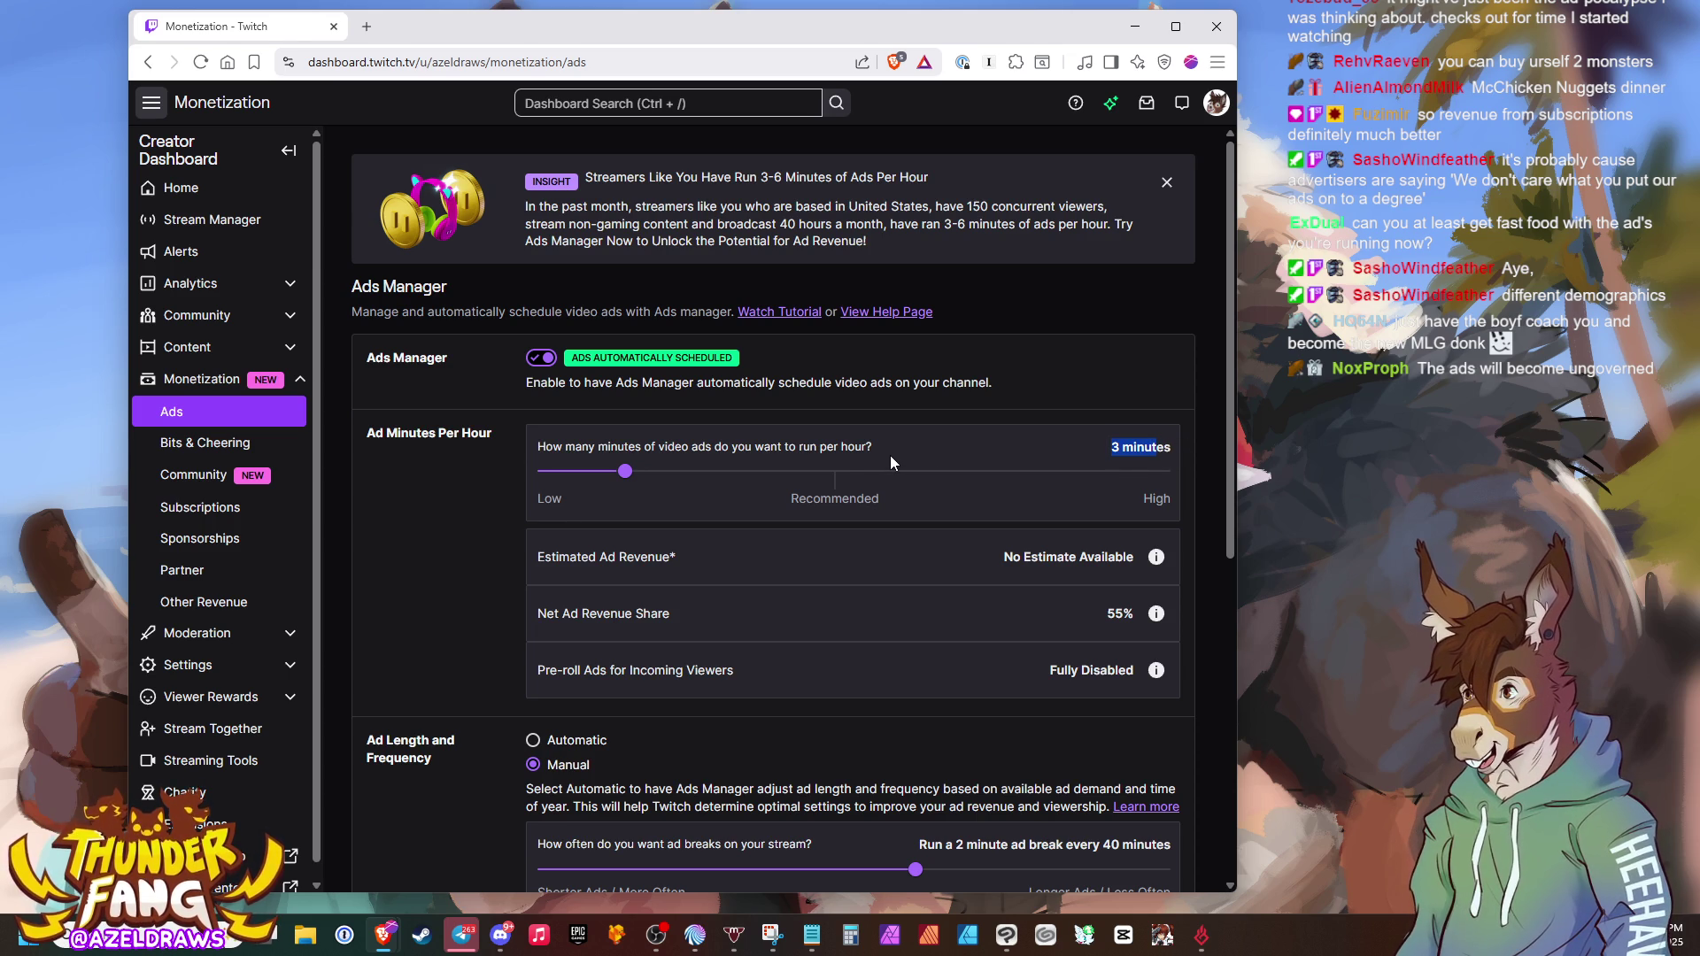
{"action": "left_click", "coordinate": [1098, 454]}
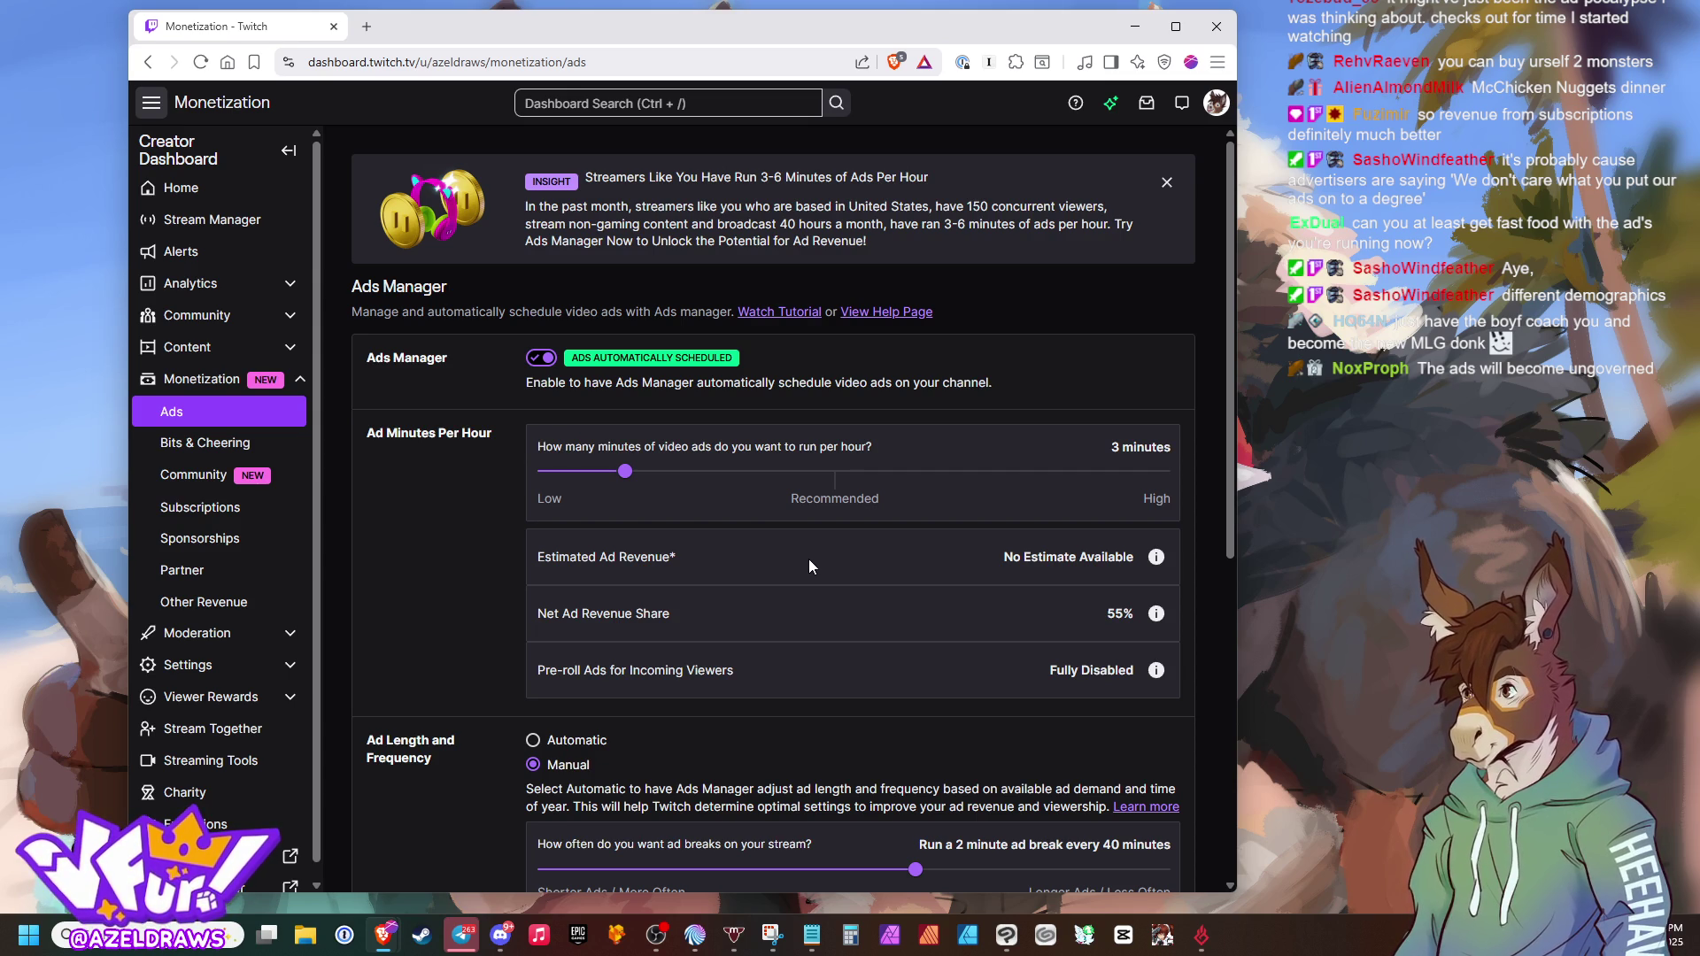
{"action": "left_click_drag", "start_coordinate": [1106, 614], "coordinate": [1133, 613]}
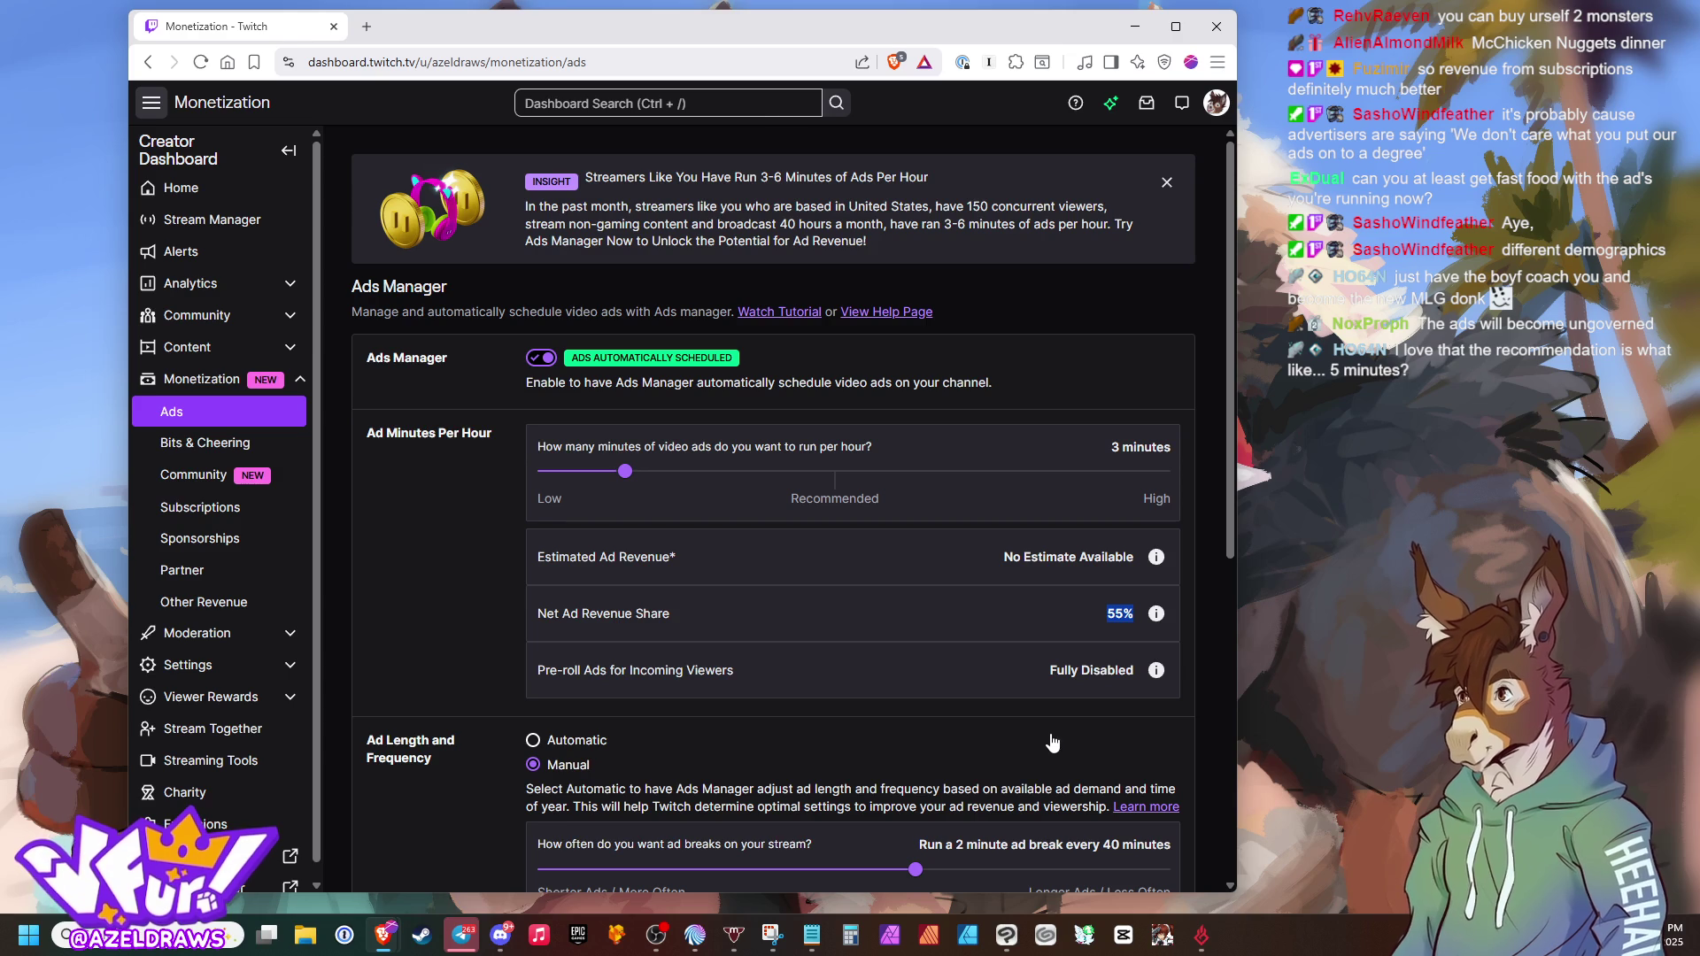
{"action": "left_click", "coordinate": [1000, 740]}
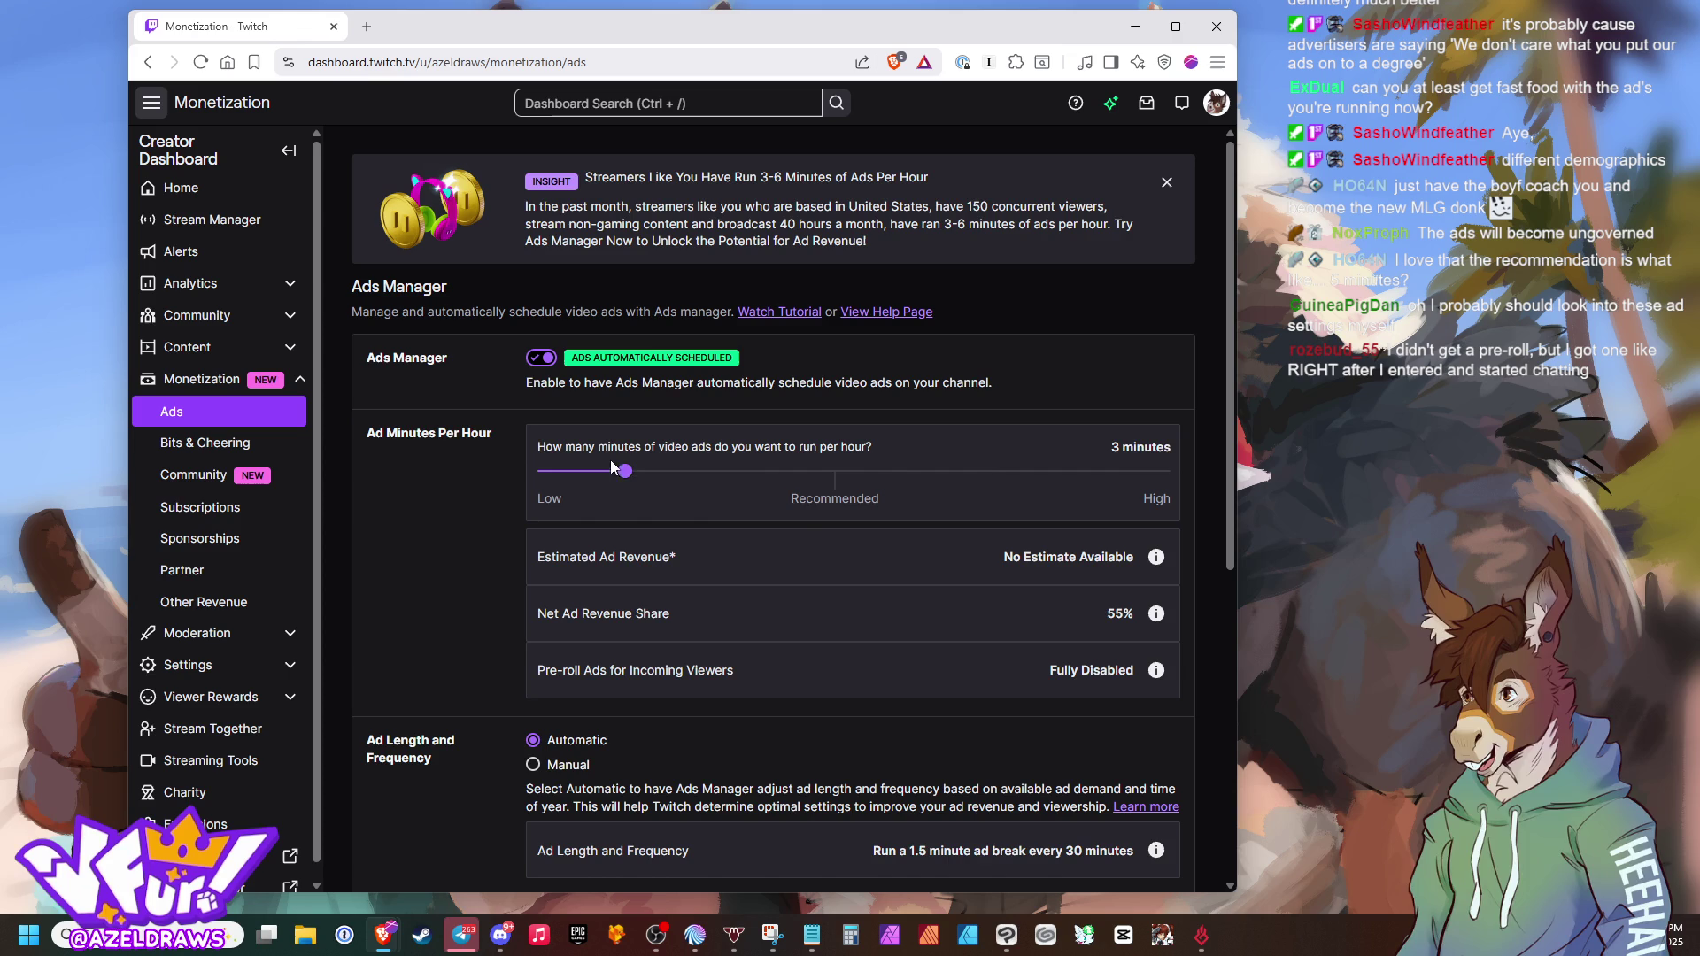
{"action": "left_click_drag", "start_coordinate": [626, 473], "coordinate": [833, 478]}
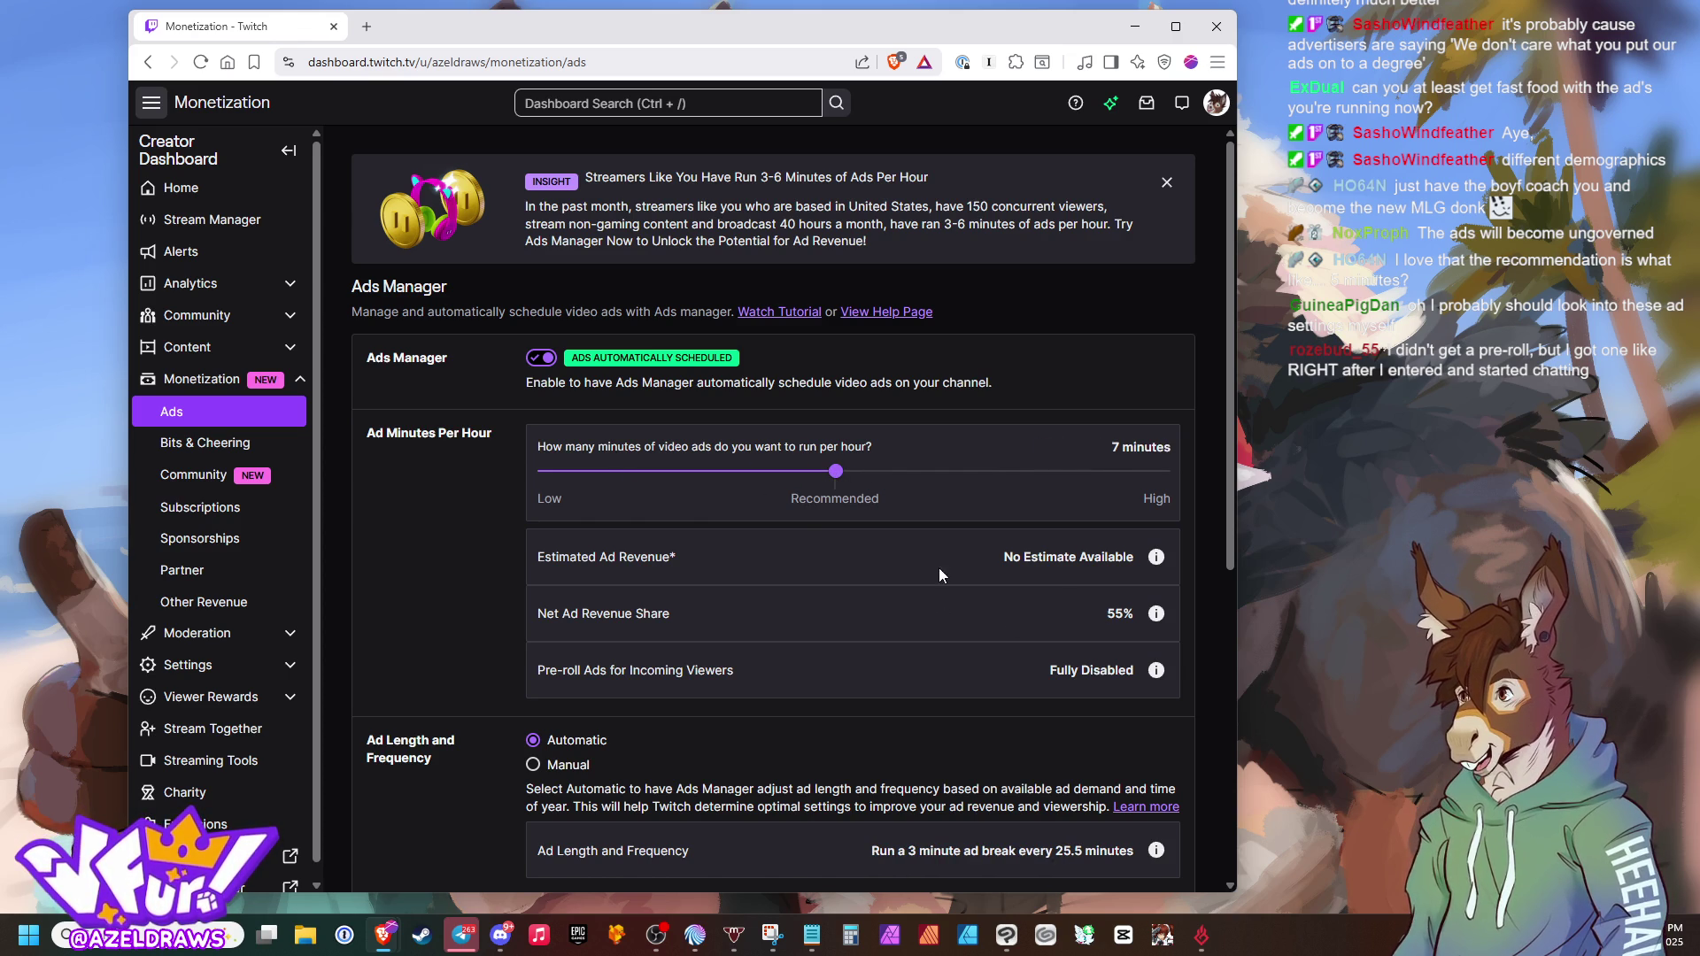
{"action": "left_click_drag", "start_coordinate": [840, 478], "coordinate": [1183, 485]}
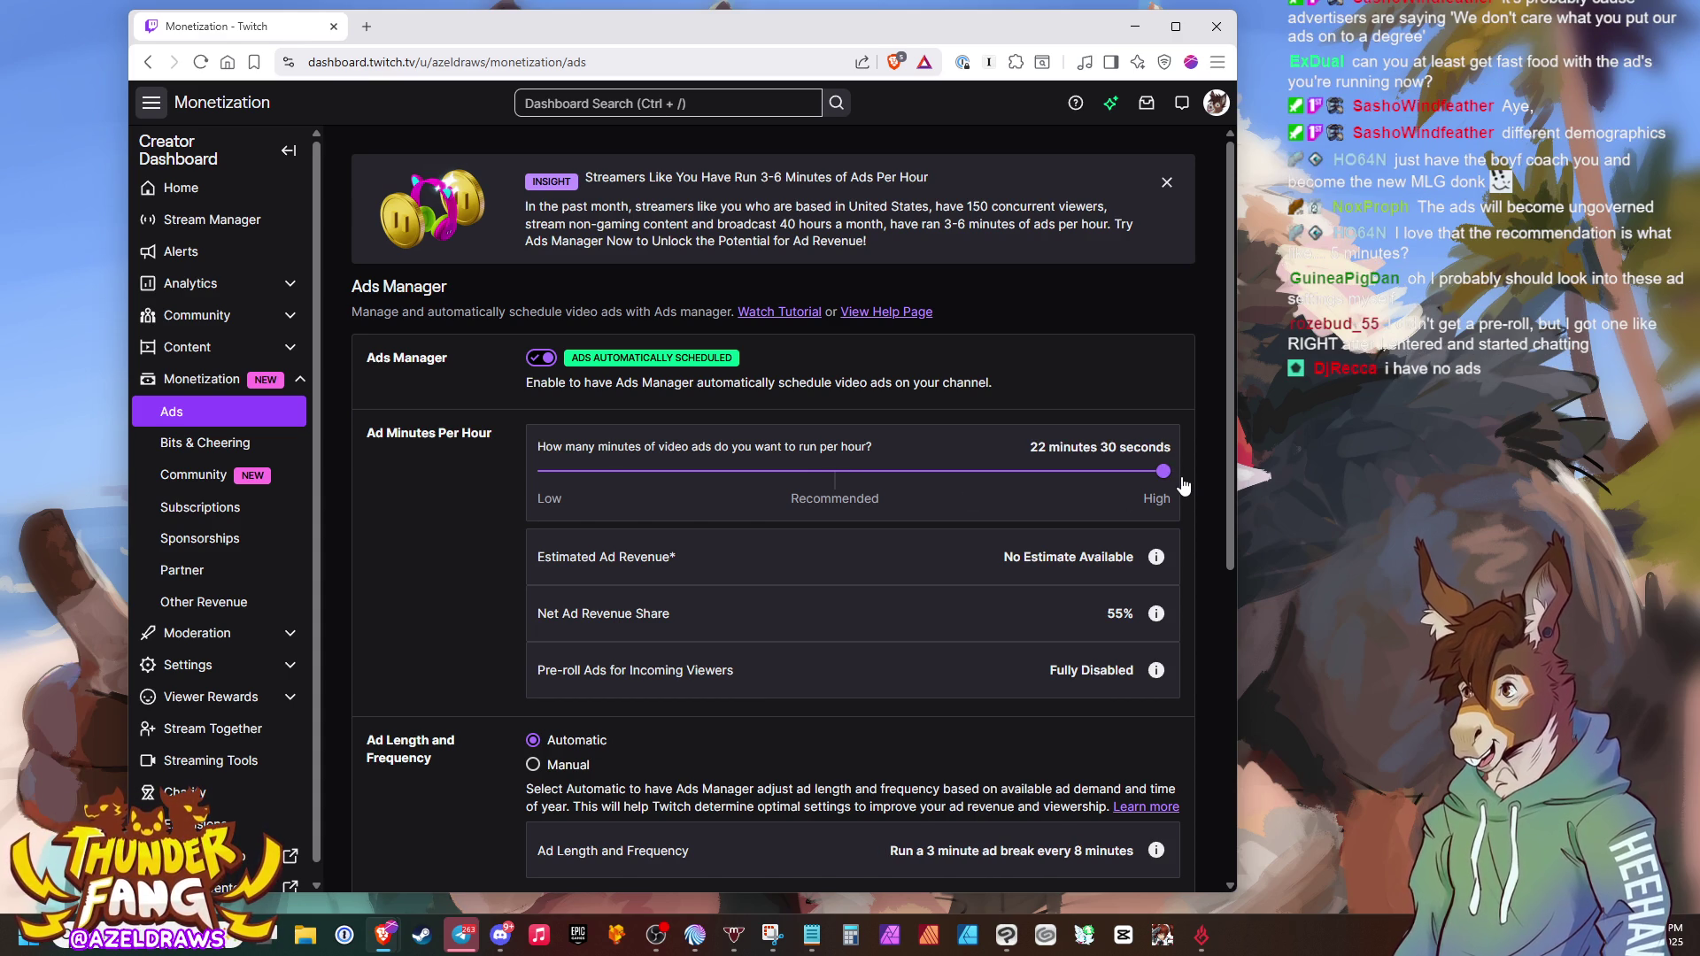
{"action": "left_click_drag", "start_coordinate": [1163, 472], "coordinate": [625, 475]}
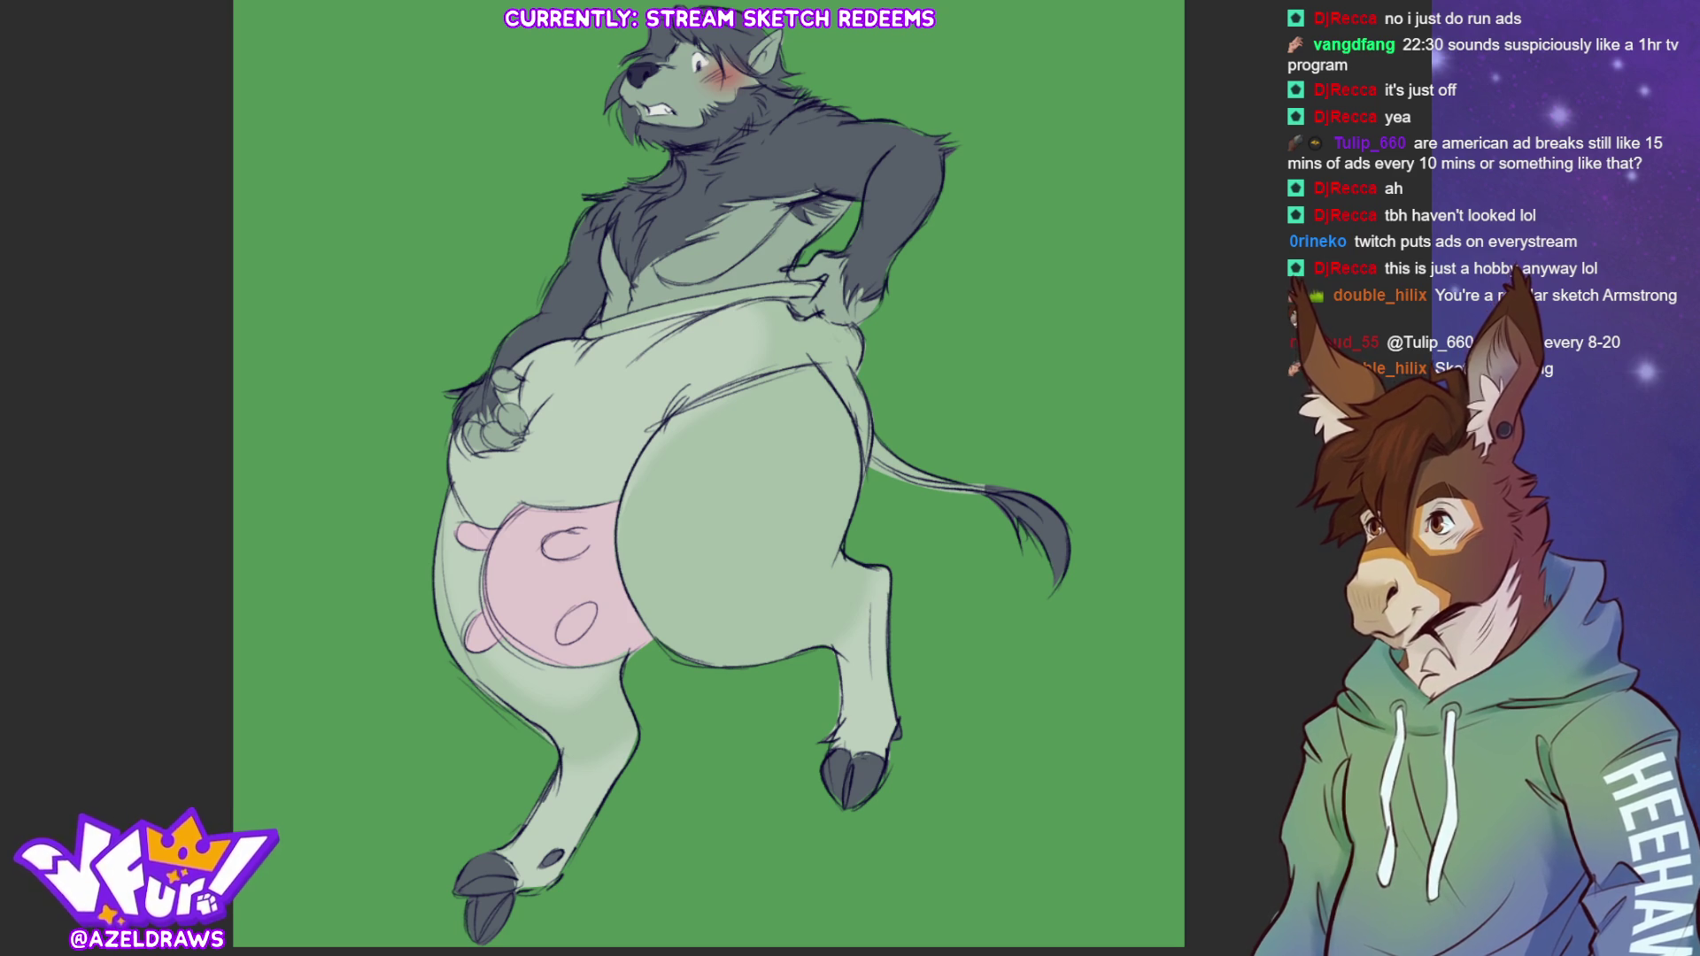
Sign the drawing near the bottom edge, shift the signature right, and fit the canvas to the screen
{"action": "mouse_move", "coordinate": [1057, 844]}
{"action": "left_mouse_down"}
{"action": "mouse_move", "coordinate": [906, 583]}
{"action": "mouse_move", "coordinate": [742, 394]}
{"action": "left_mouse_up"}
{"action": "mouse_move", "coordinate": [649, 482]}
{"action": "left_mouse_down"}
{"action": "mouse_move", "coordinate": [765, 468]}
{"action": "mouse_move", "coordinate": [766, 487]}
{"action": "mouse_move", "coordinate": [846, 482]}
{"action": "left_mouse_up"}
{"action": "key", "text": "ctrl+t"}
{"action": "left_click", "coordinate": [728, 522]}
{"action": "key", "text": "ctrl+0"}
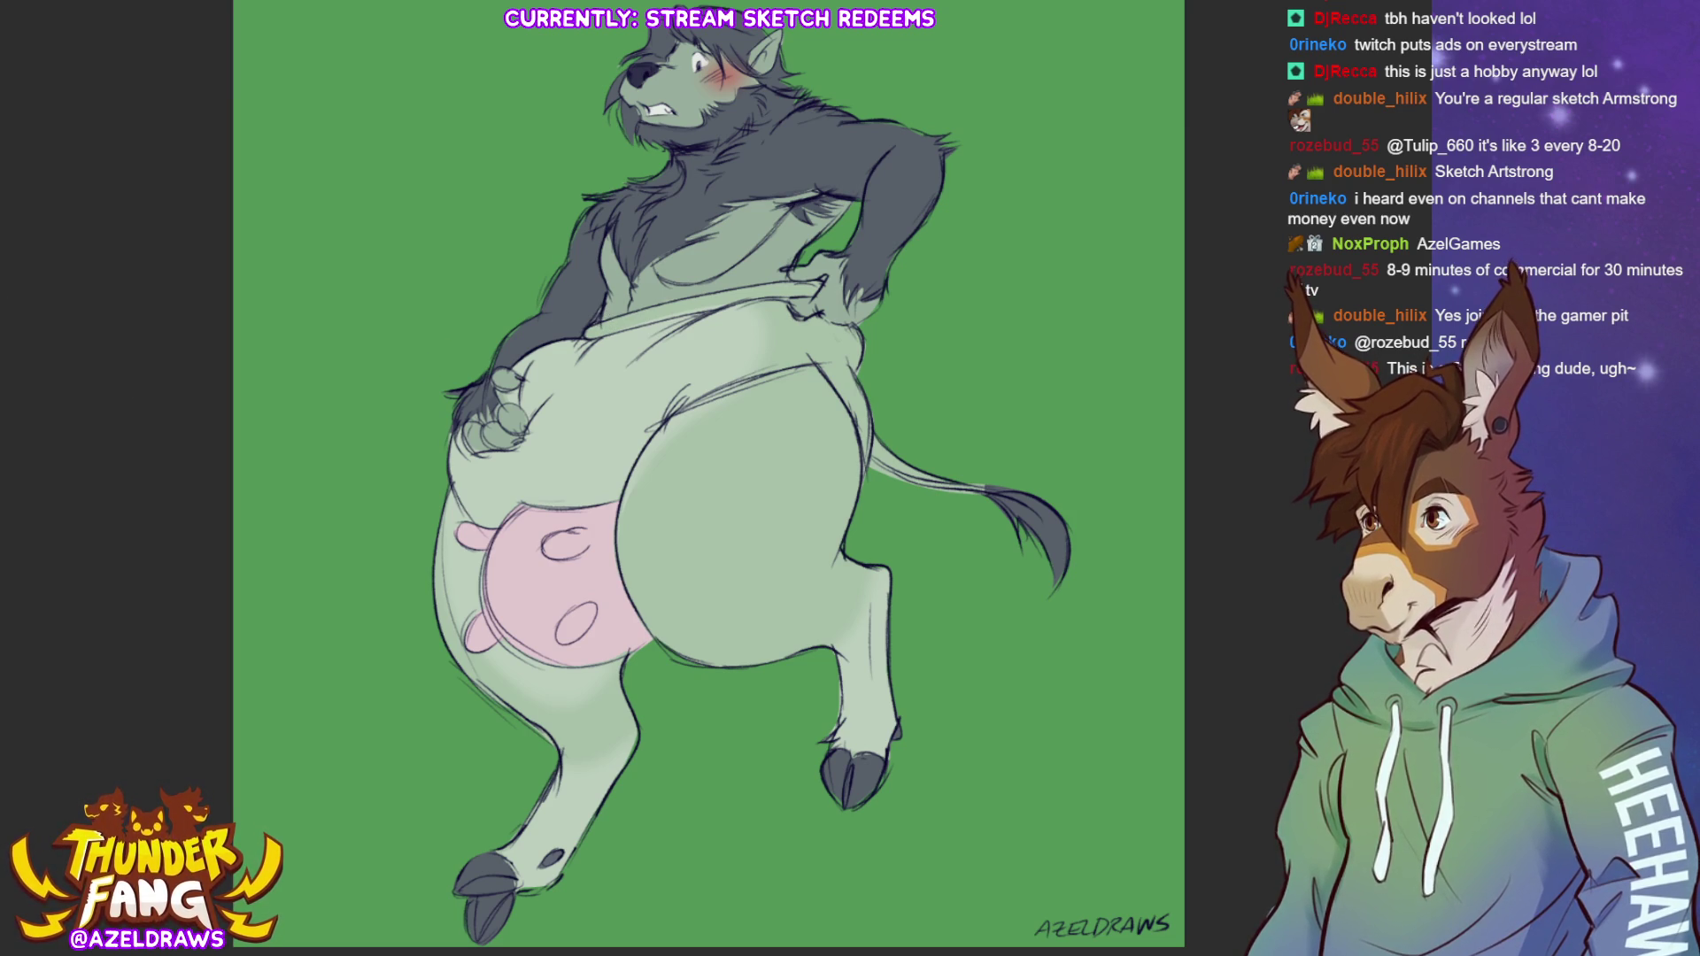
Add white highlights, hatching and sparkles along the waistband, chest and rump
{"action": "left_click_drag", "start_coordinate": [590, 332], "coordinate": [819, 285]}
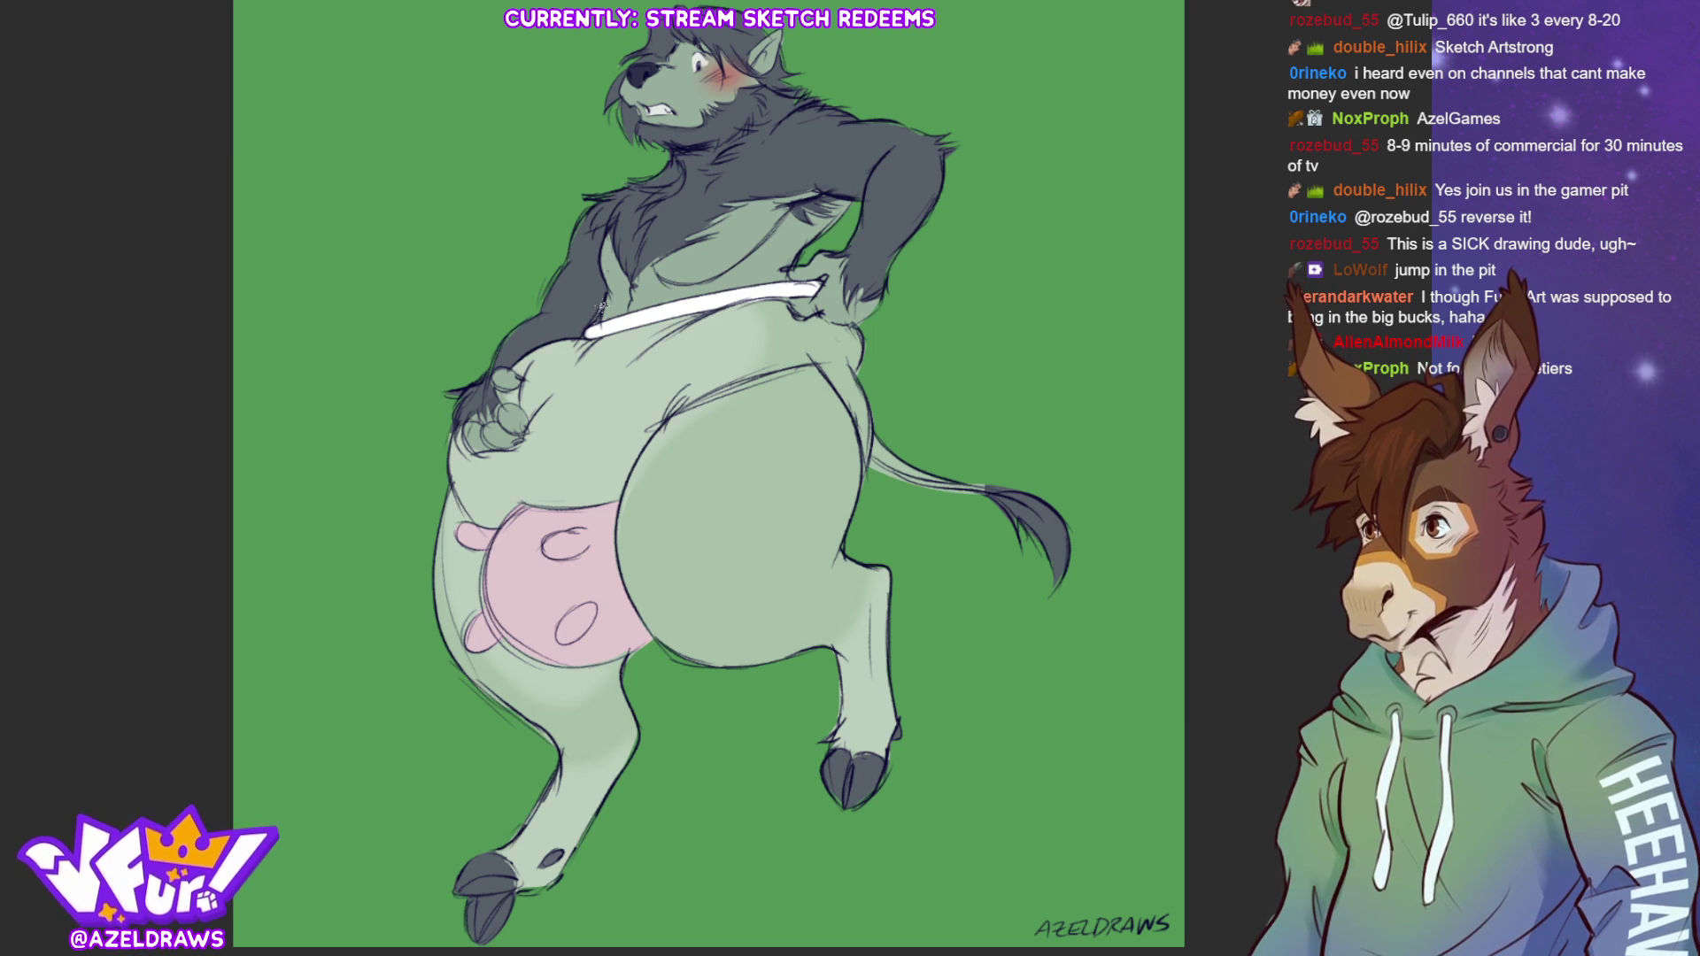
{"action": "left_click_drag", "start_coordinate": [552, 266], "coordinate": [585, 329]}
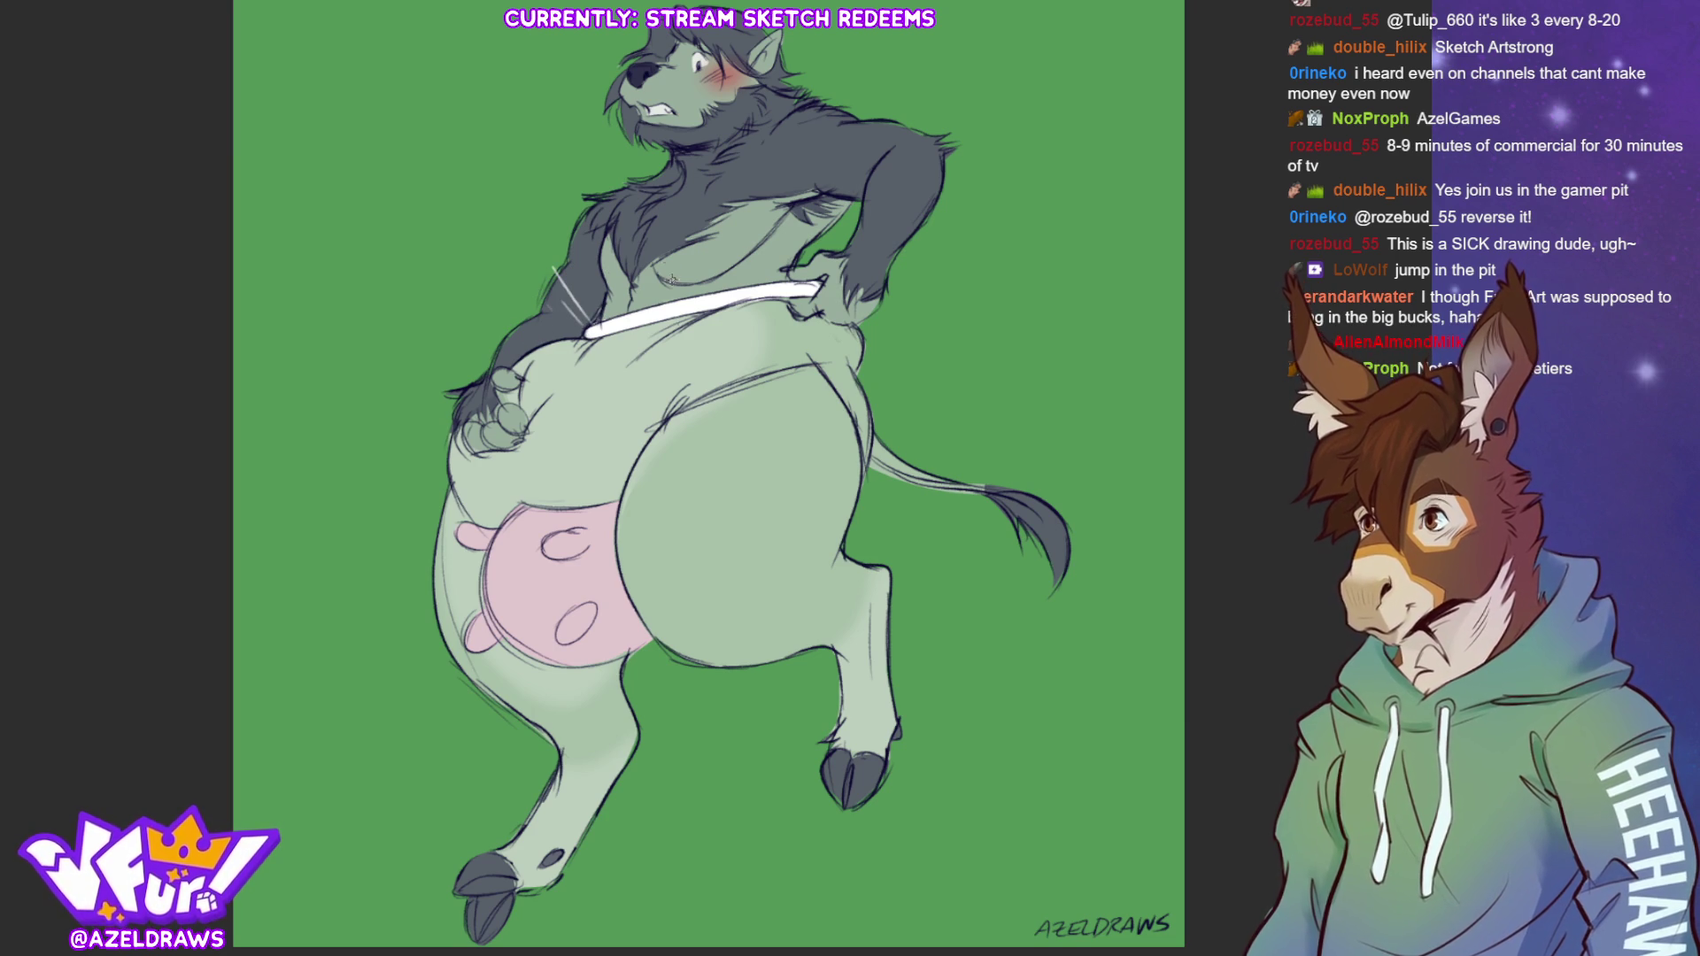
{"action": "mouse_move", "coordinate": [677, 285]}
{"action": "left_mouse_down"}
{"action": "mouse_move", "coordinate": [661, 248]}
{"action": "mouse_move", "coordinate": [671, 288]}
{"action": "left_mouse_up"}
{"action": "left_click_drag", "start_coordinate": [759, 211], "coordinate": [759, 278]}
{"action": "left_click_drag", "start_coordinate": [839, 226], "coordinate": [817, 276]}
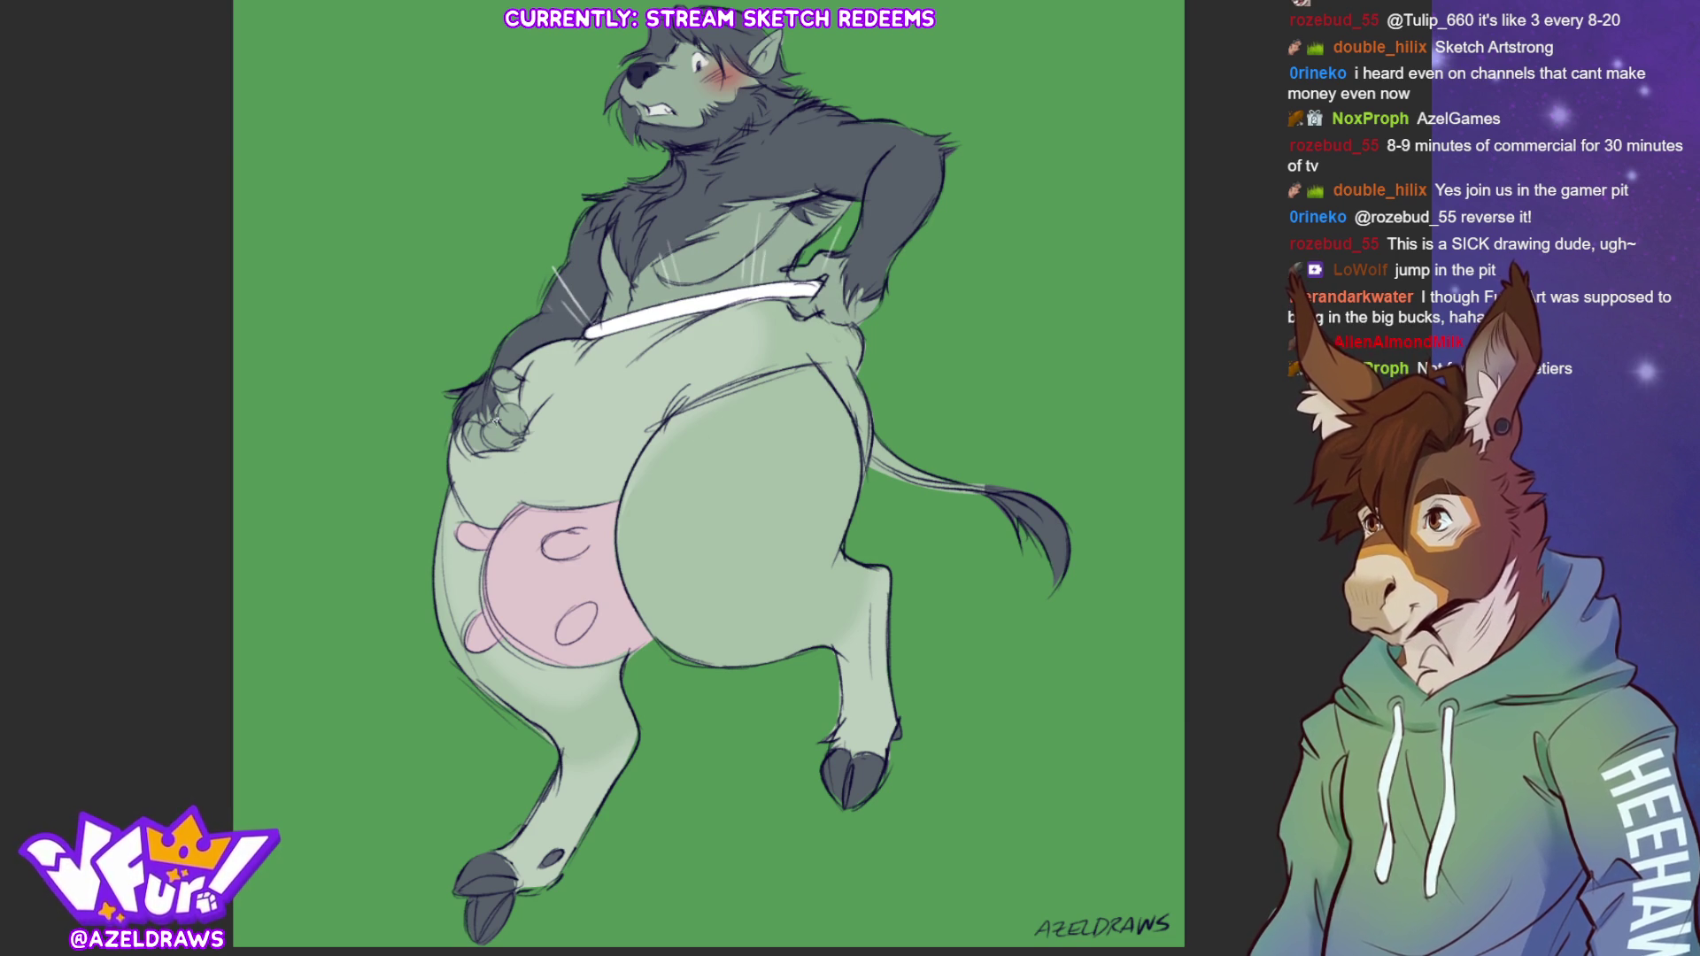
{"action": "mouse_move", "coordinate": [571, 351]}
{"action": "left_mouse_down"}
{"action": "mouse_move", "coordinate": [543, 378]}
{"action": "mouse_move", "coordinate": [585, 390]}
{"action": "left_mouse_up"}
{"action": "left_click_drag", "start_coordinate": [607, 332], "coordinate": [597, 370]}
{"action": "left_click_drag", "start_coordinate": [671, 321], "coordinate": [664, 366]}
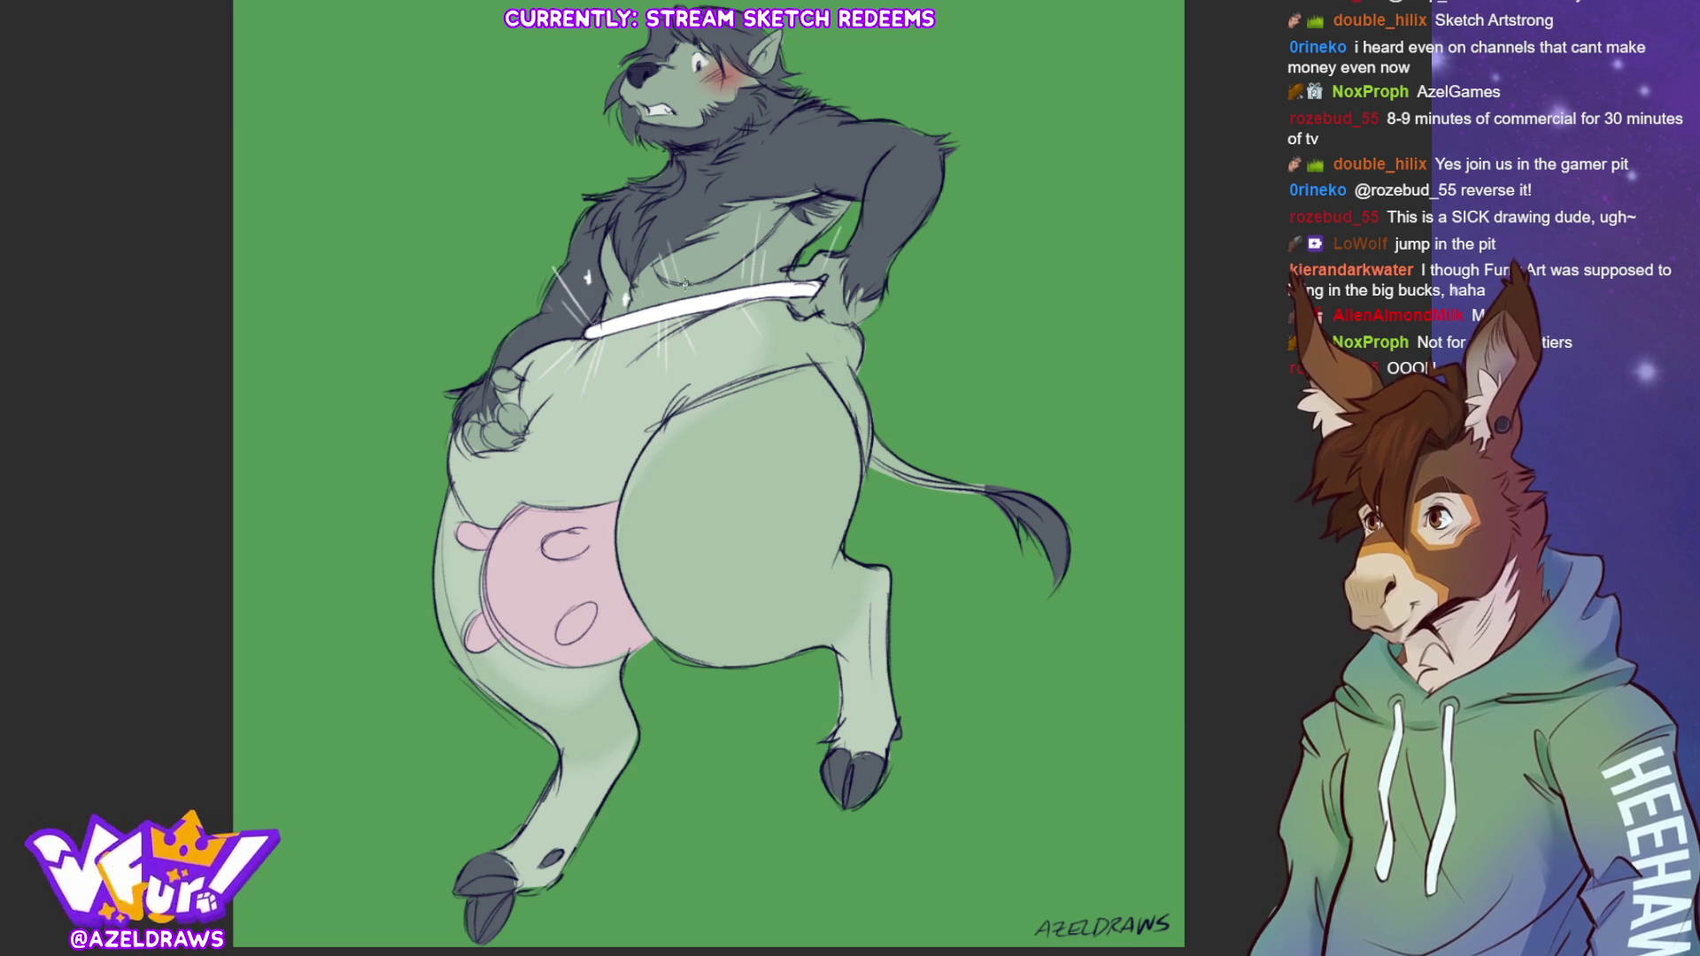
{"action": "left_click_drag", "start_coordinate": [730, 246], "coordinate": [724, 257]}
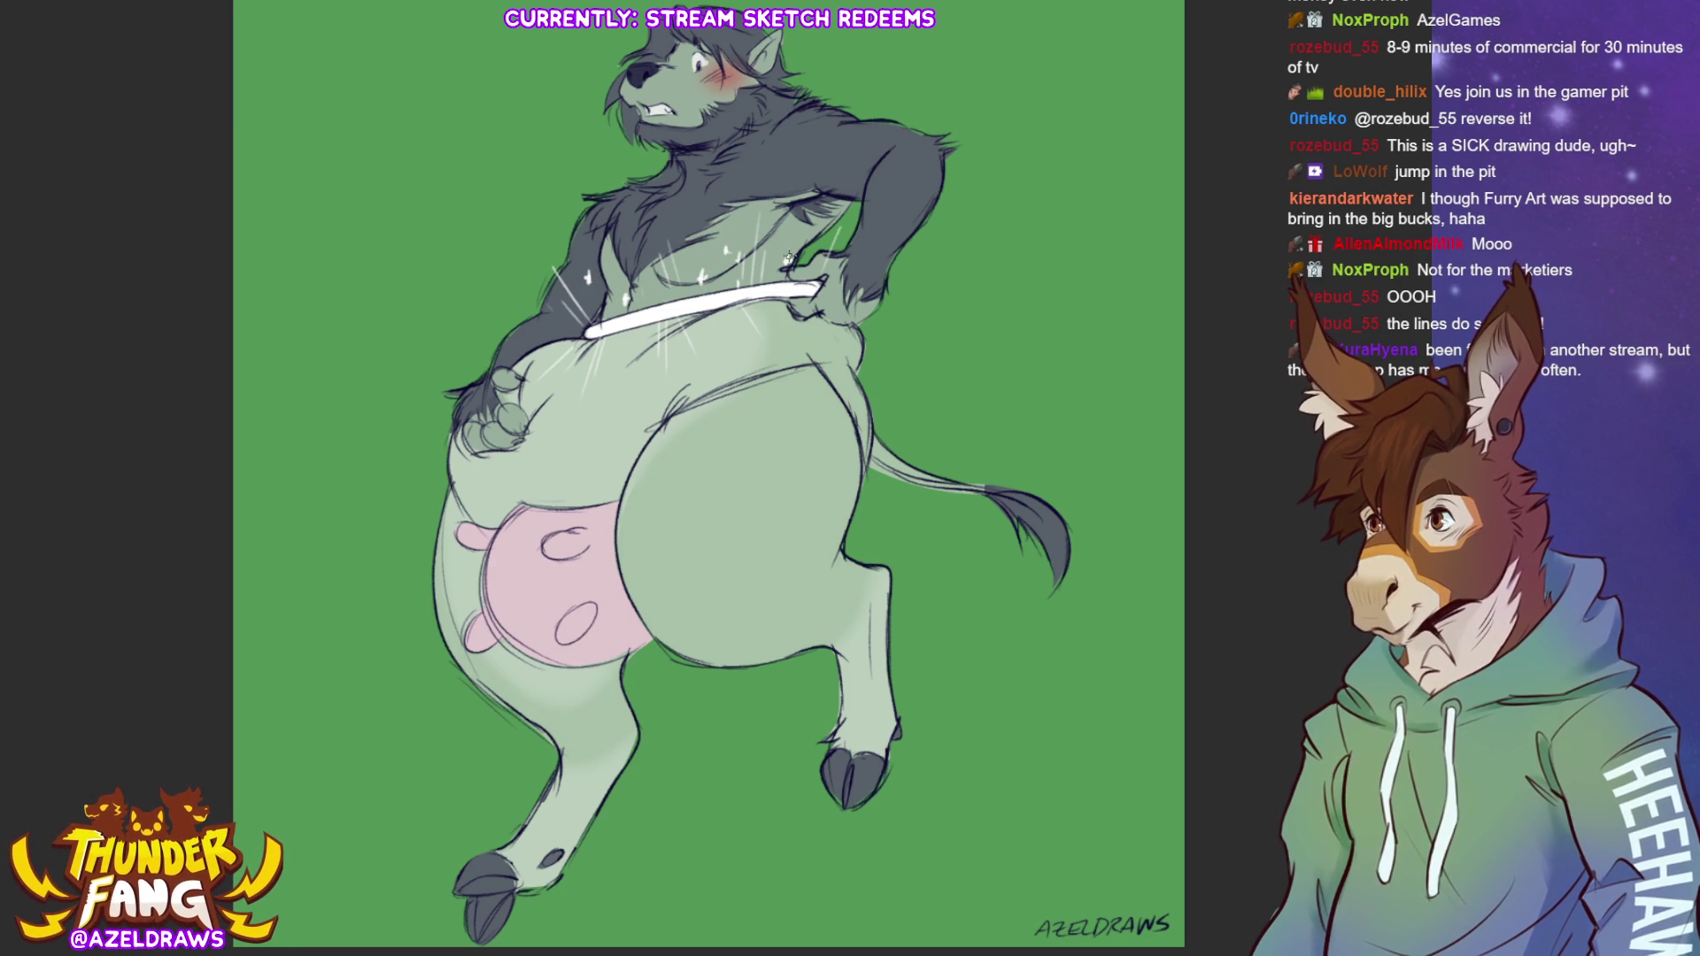
{"action": "left_click_drag", "start_coordinate": [578, 309], "coordinate": [585, 298]}
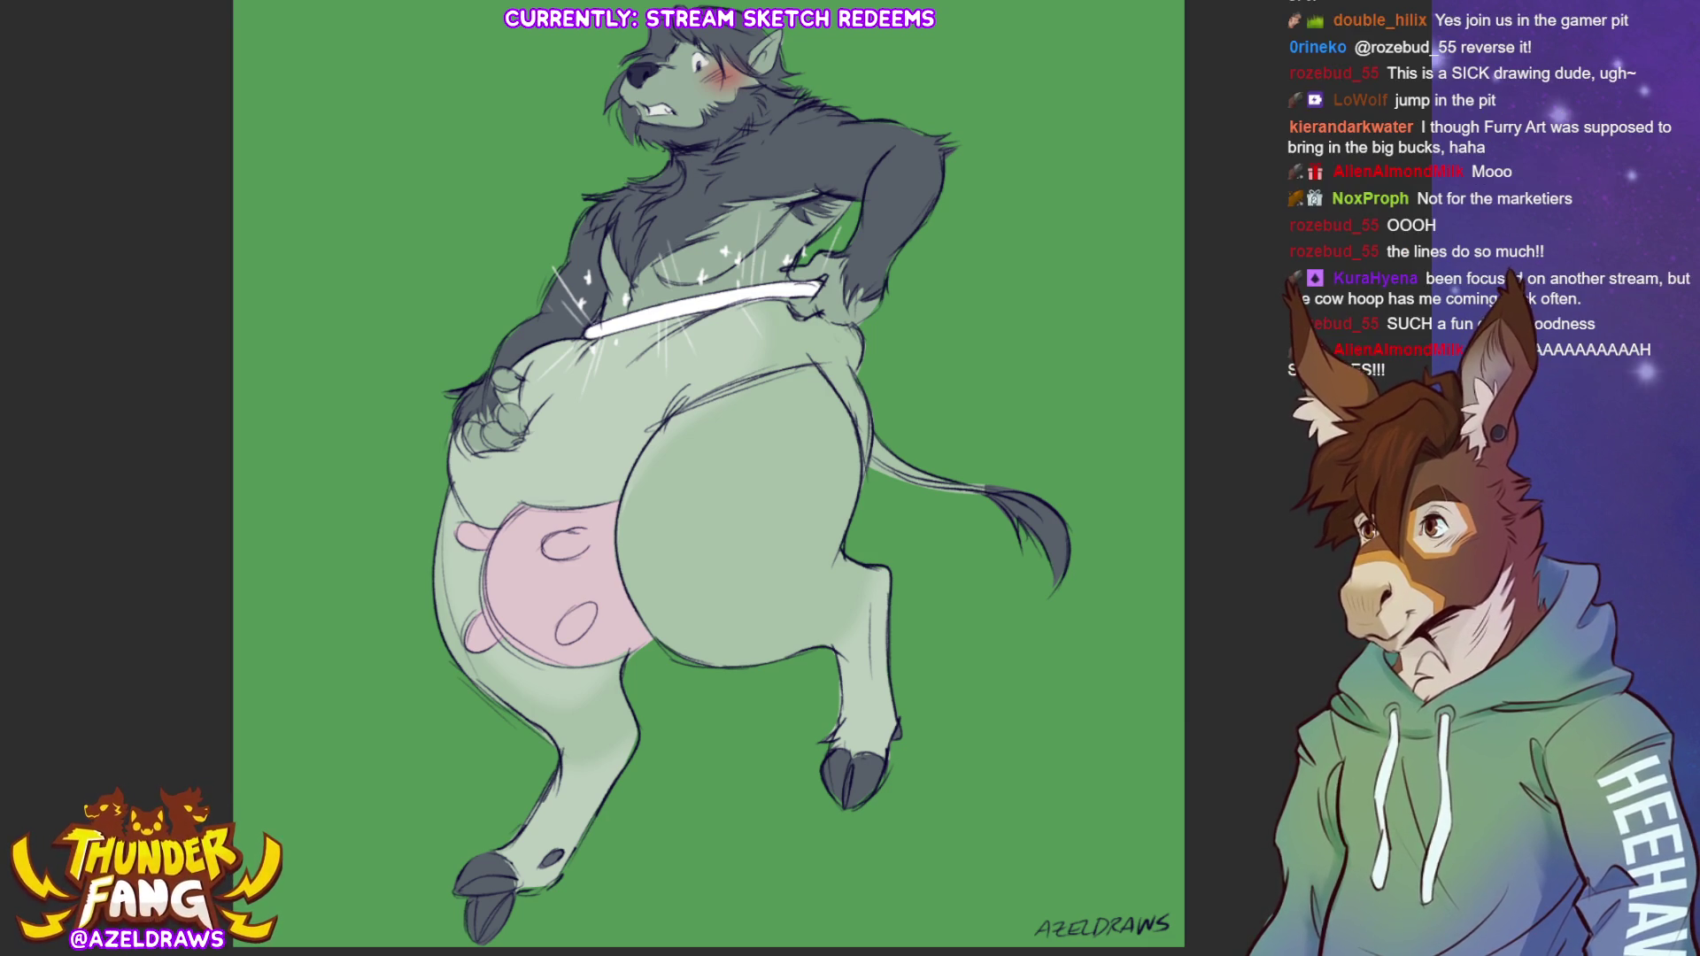
Draw small motion lines beside both hips, the lower hoof and the knee
{"action": "mouse_move", "coordinate": [881, 330]}
{"action": "left_mouse_down"}
{"action": "mouse_move", "coordinate": [885, 373]}
{"action": "mouse_move", "coordinate": [899, 359]}
{"action": "left_mouse_up"}
{"action": "left_click_drag", "start_coordinate": [434, 456], "coordinate": [412, 520]}
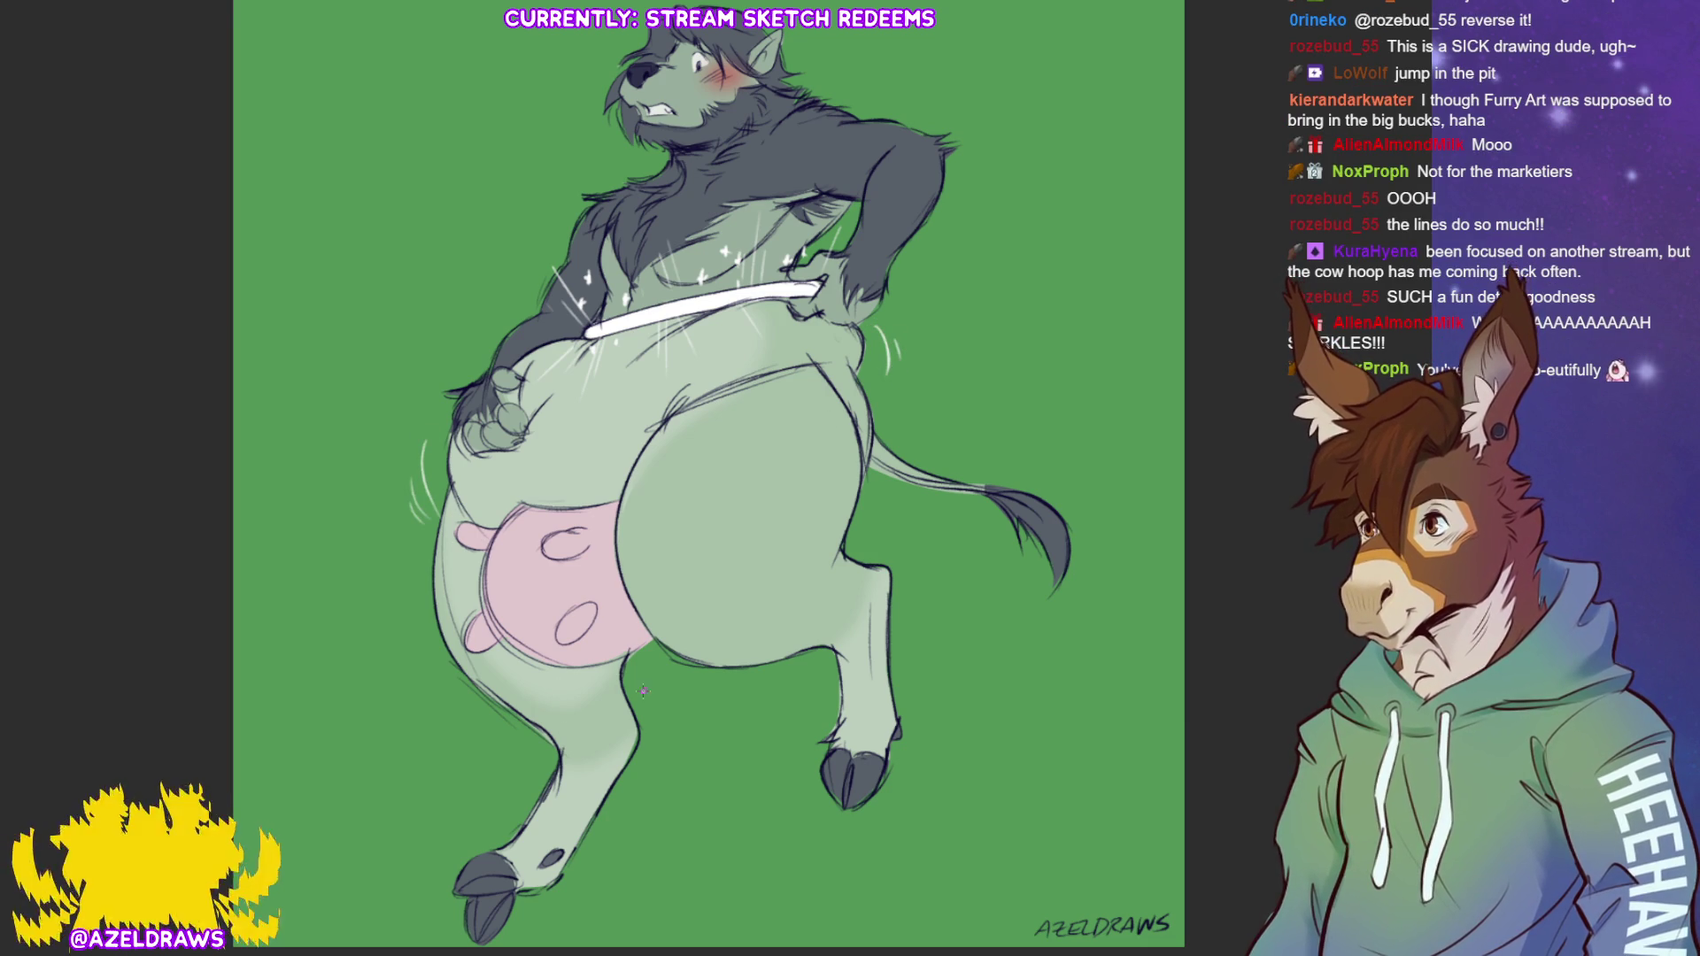
{"action": "left_click_drag", "start_coordinate": [468, 835], "coordinate": [440, 853]}
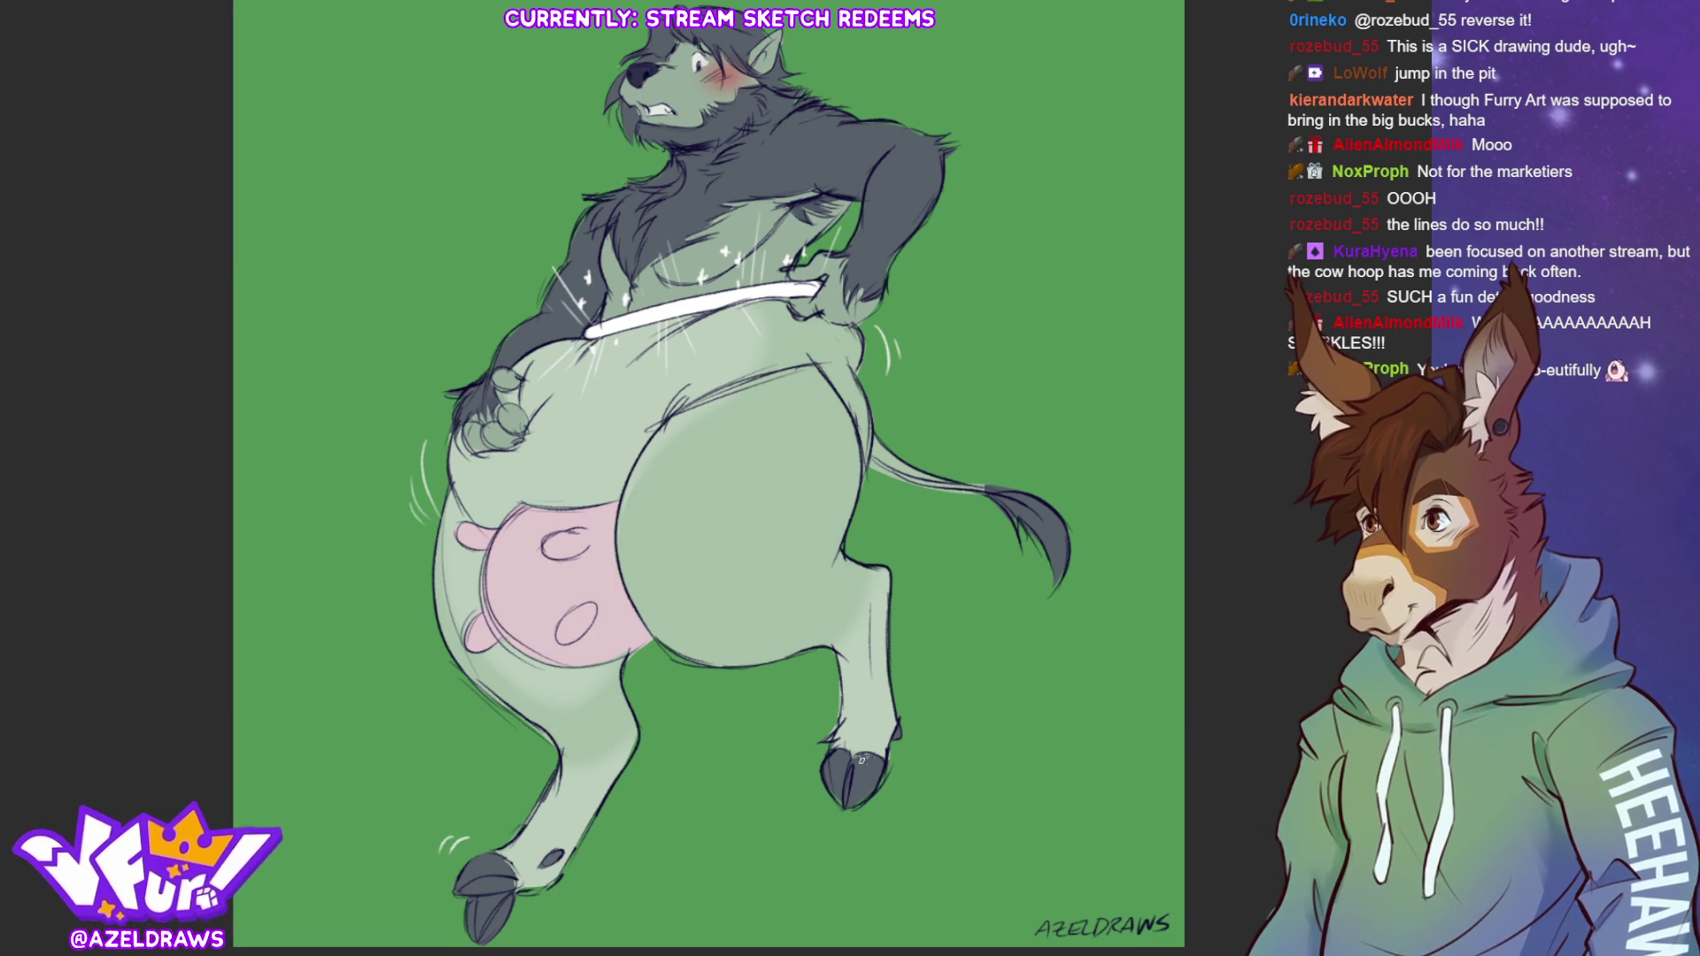
{"action": "left_click_drag", "start_coordinate": [893, 547], "coordinate": [898, 582]}
{"action": "left_click_drag", "start_coordinate": [904, 554], "coordinate": [910, 580]}
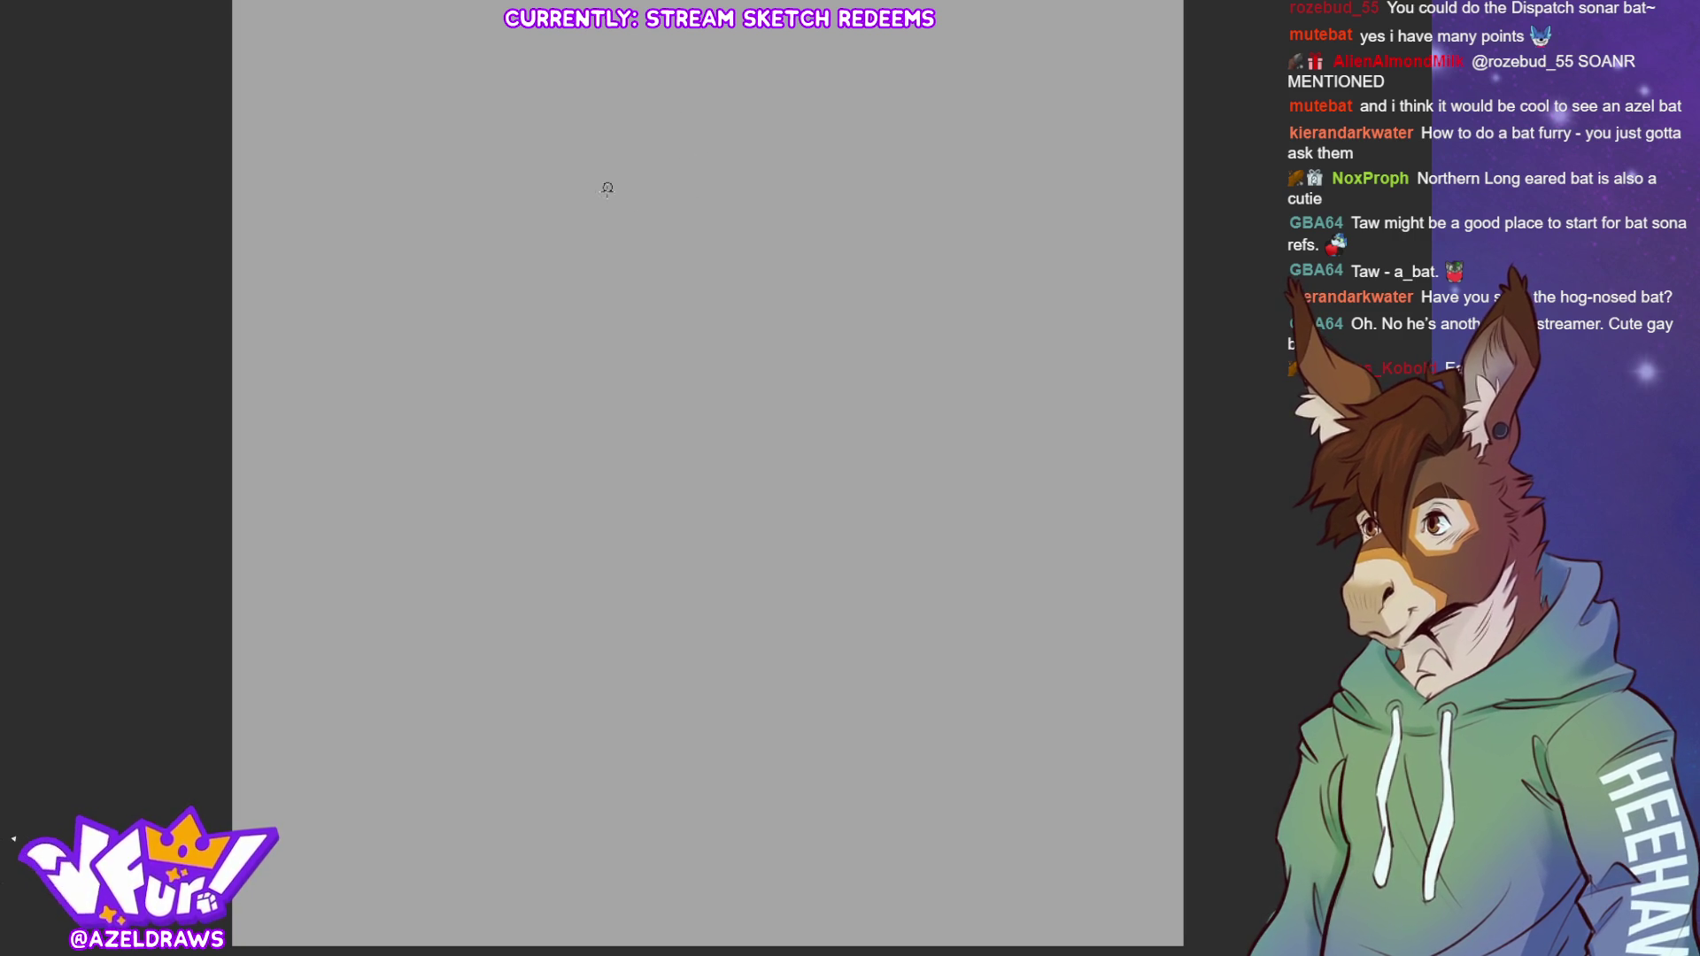
Sketch curved body flow lines, a neck line with head loop, and lower-body strokes
{"action": "mouse_move", "coordinate": [722, 191]}
{"action": "left_mouse_down"}
{"action": "mouse_move", "coordinate": [607, 402]}
{"action": "mouse_move", "coordinate": [611, 495]}
{"action": "left_mouse_up"}
{"action": "left_click_drag", "start_coordinate": [603, 350], "coordinate": [619, 491]}
{"action": "mouse_move", "coordinate": [696, 184]}
{"action": "left_mouse_down"}
{"action": "mouse_move", "coordinate": [602, 242]}
{"action": "mouse_move", "coordinate": [660, 271]}
{"action": "mouse_move", "coordinate": [569, 314]}
{"action": "mouse_move", "coordinate": [695, 319]}
{"action": "mouse_move", "coordinate": [719, 172]}
{"action": "left_mouse_up"}
{"action": "mouse_move", "coordinate": [560, 339]}
{"action": "left_mouse_down"}
{"action": "mouse_move", "coordinate": [683, 204]}
{"action": "mouse_move", "coordinate": [744, 77]}
{"action": "mouse_move", "coordinate": [788, 78]}
{"action": "mouse_move", "coordinate": [695, 162]}
{"action": "mouse_move", "coordinate": [708, 175]}
{"action": "left_mouse_up"}
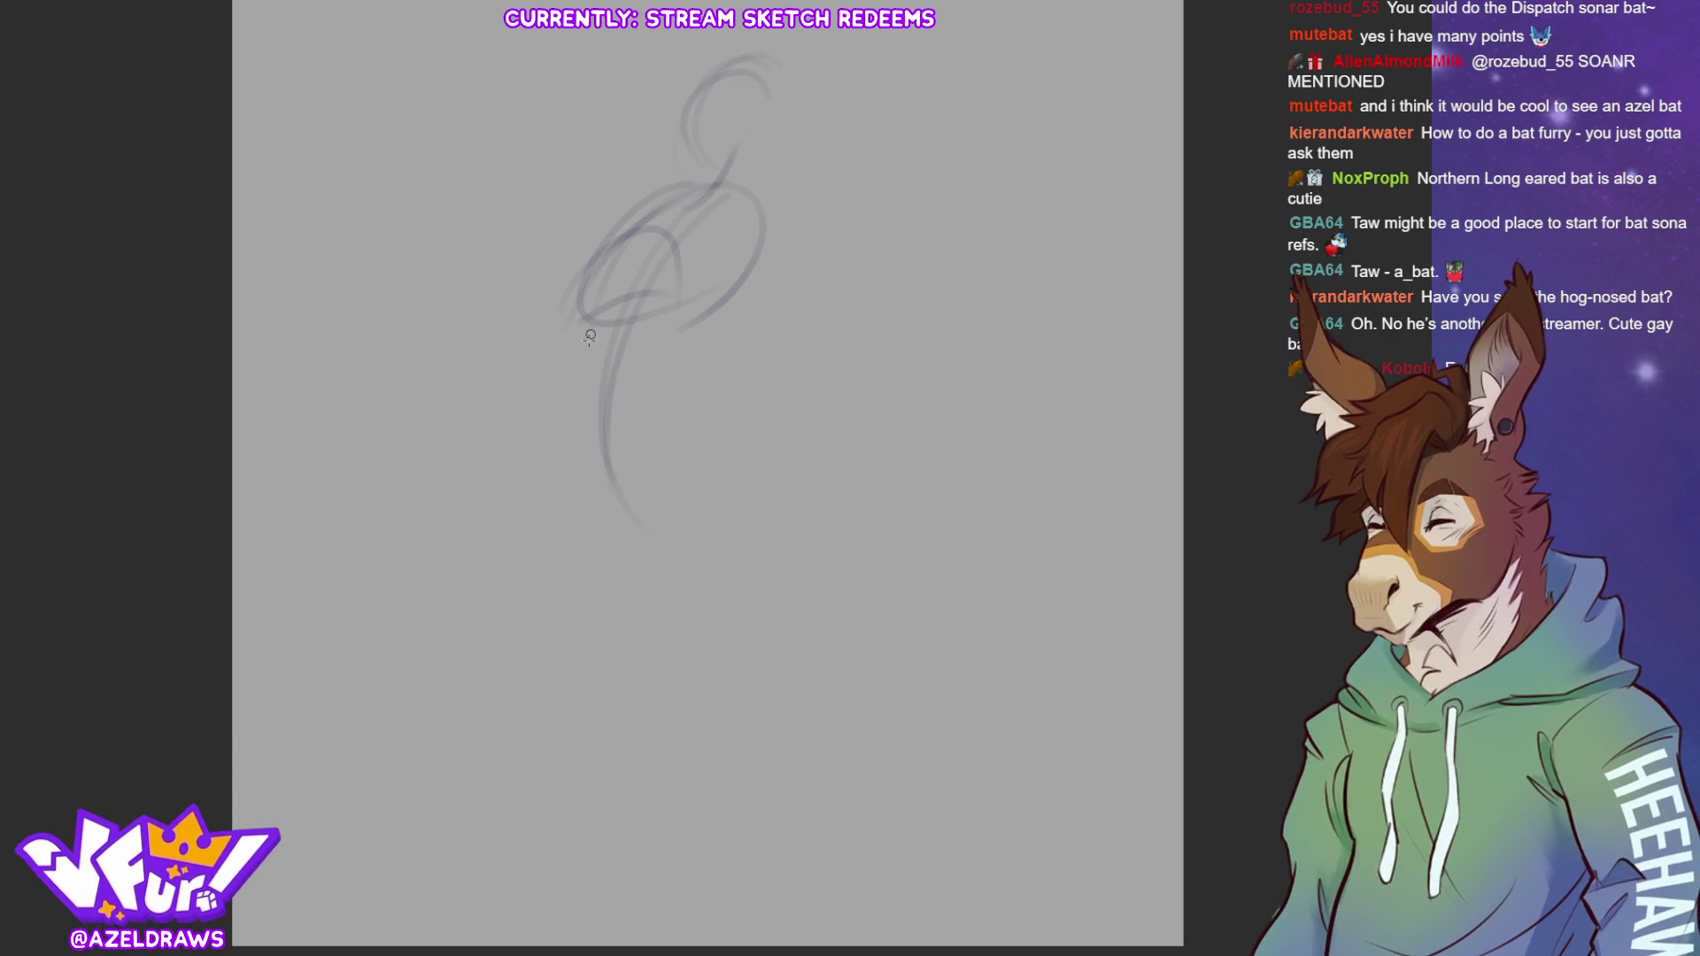
{"action": "mouse_move", "coordinate": [570, 406]}
{"action": "left_mouse_down"}
{"action": "mouse_move", "coordinate": [581, 450]}
{"action": "mouse_move", "coordinate": [704, 350]}
{"action": "mouse_move", "coordinate": [683, 367]}
{"action": "left_mouse_up"}
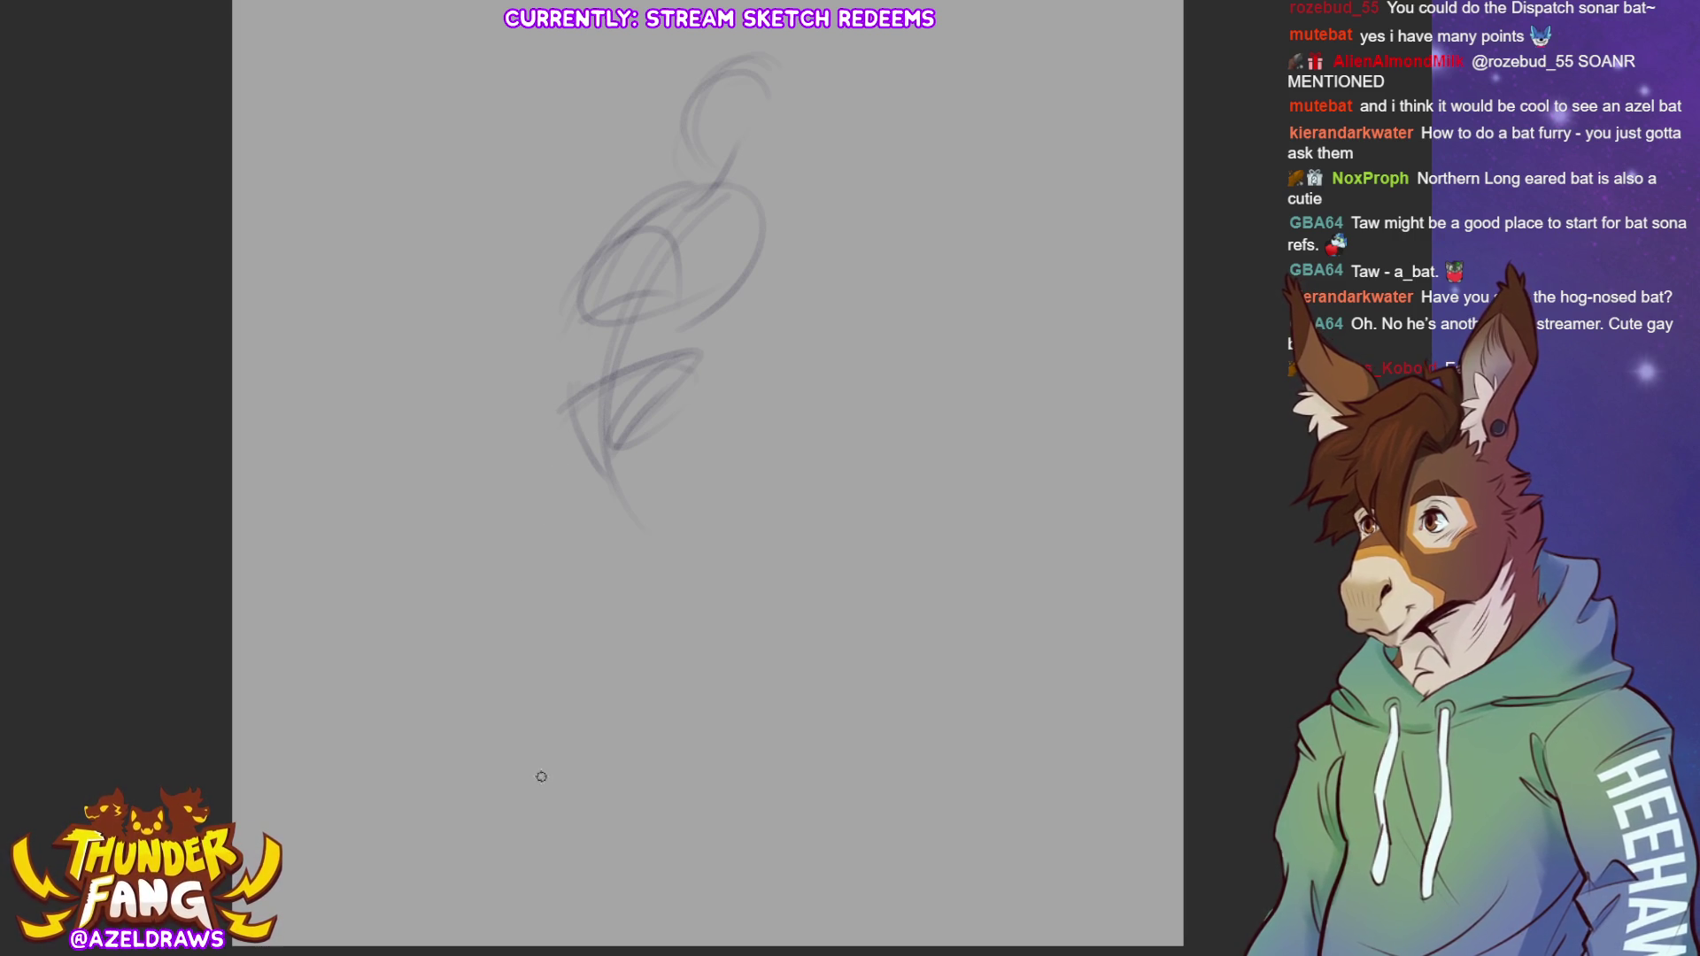
Sketch sweeping leg curves, a hooked leg line with a pointed tip, and extend the lower oval
{"action": "mouse_move", "coordinate": [565, 393]}
{"action": "left_mouse_down"}
{"action": "mouse_move", "coordinate": [527, 420]}
{"action": "mouse_move", "coordinate": [513, 482]}
{"action": "left_mouse_up"}
{"action": "mouse_move", "coordinate": [505, 424]}
{"action": "left_mouse_down"}
{"action": "mouse_move", "coordinate": [499, 620]}
{"action": "mouse_move", "coordinate": [594, 421]}
{"action": "mouse_move", "coordinate": [504, 580]}
{"action": "mouse_move", "coordinate": [633, 396]}
{"action": "mouse_move", "coordinate": [602, 495]}
{"action": "left_mouse_up"}
{"action": "left_click_drag", "start_coordinate": [567, 393], "coordinate": [602, 500]}
{"action": "left_click_drag", "start_coordinate": [508, 595], "coordinate": [566, 556]}
{"action": "left_click_drag", "start_coordinate": [494, 629], "coordinate": [564, 610]}
{"action": "left_click_drag", "start_coordinate": [580, 518], "coordinate": [597, 575]}
{"action": "mouse_move", "coordinate": [500, 624]}
{"action": "left_mouse_down"}
{"action": "mouse_move", "coordinate": [609, 589]}
{"action": "mouse_move", "coordinate": [611, 611]}
{"action": "left_mouse_up"}
{"action": "left_click_drag", "start_coordinate": [572, 611], "coordinate": [506, 713]}
{"action": "mouse_move", "coordinate": [618, 602]}
{"action": "left_mouse_down"}
{"action": "mouse_move", "coordinate": [551, 717]}
{"action": "mouse_move", "coordinate": [512, 704]}
{"action": "mouse_move", "coordinate": [549, 757]}
{"action": "left_mouse_up"}
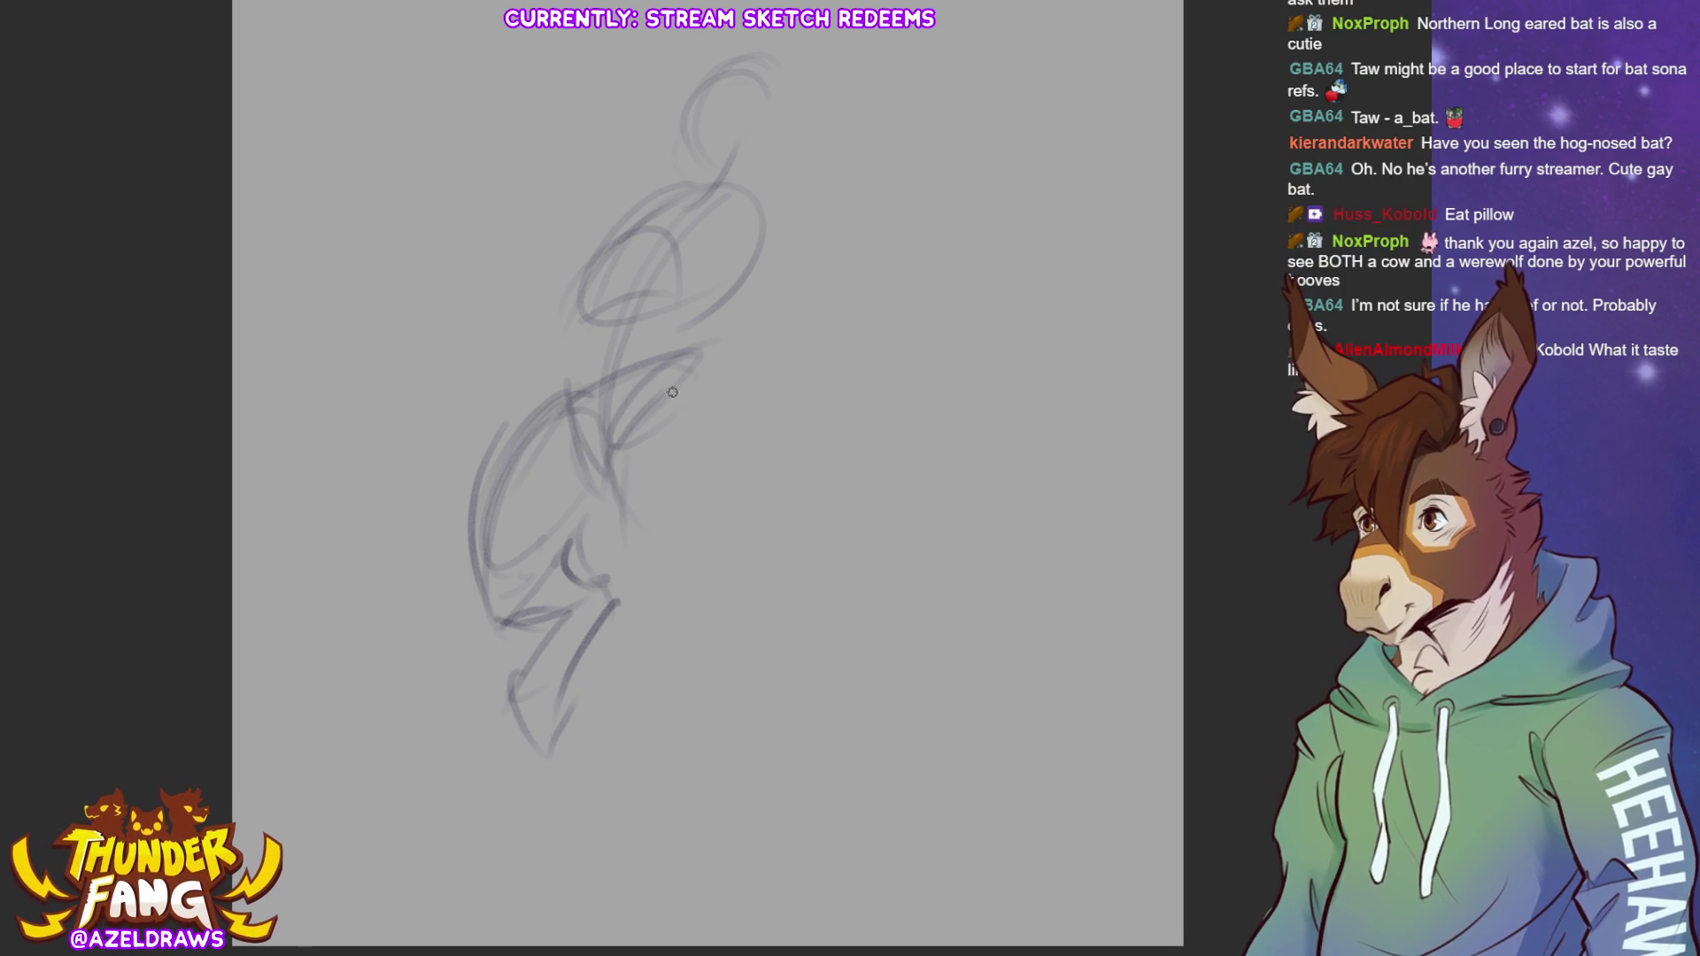
{"action": "left_click_drag", "start_coordinate": [650, 502], "coordinate": [763, 376]}
{"action": "left_click_drag", "start_coordinate": [646, 371], "coordinate": [769, 339]}
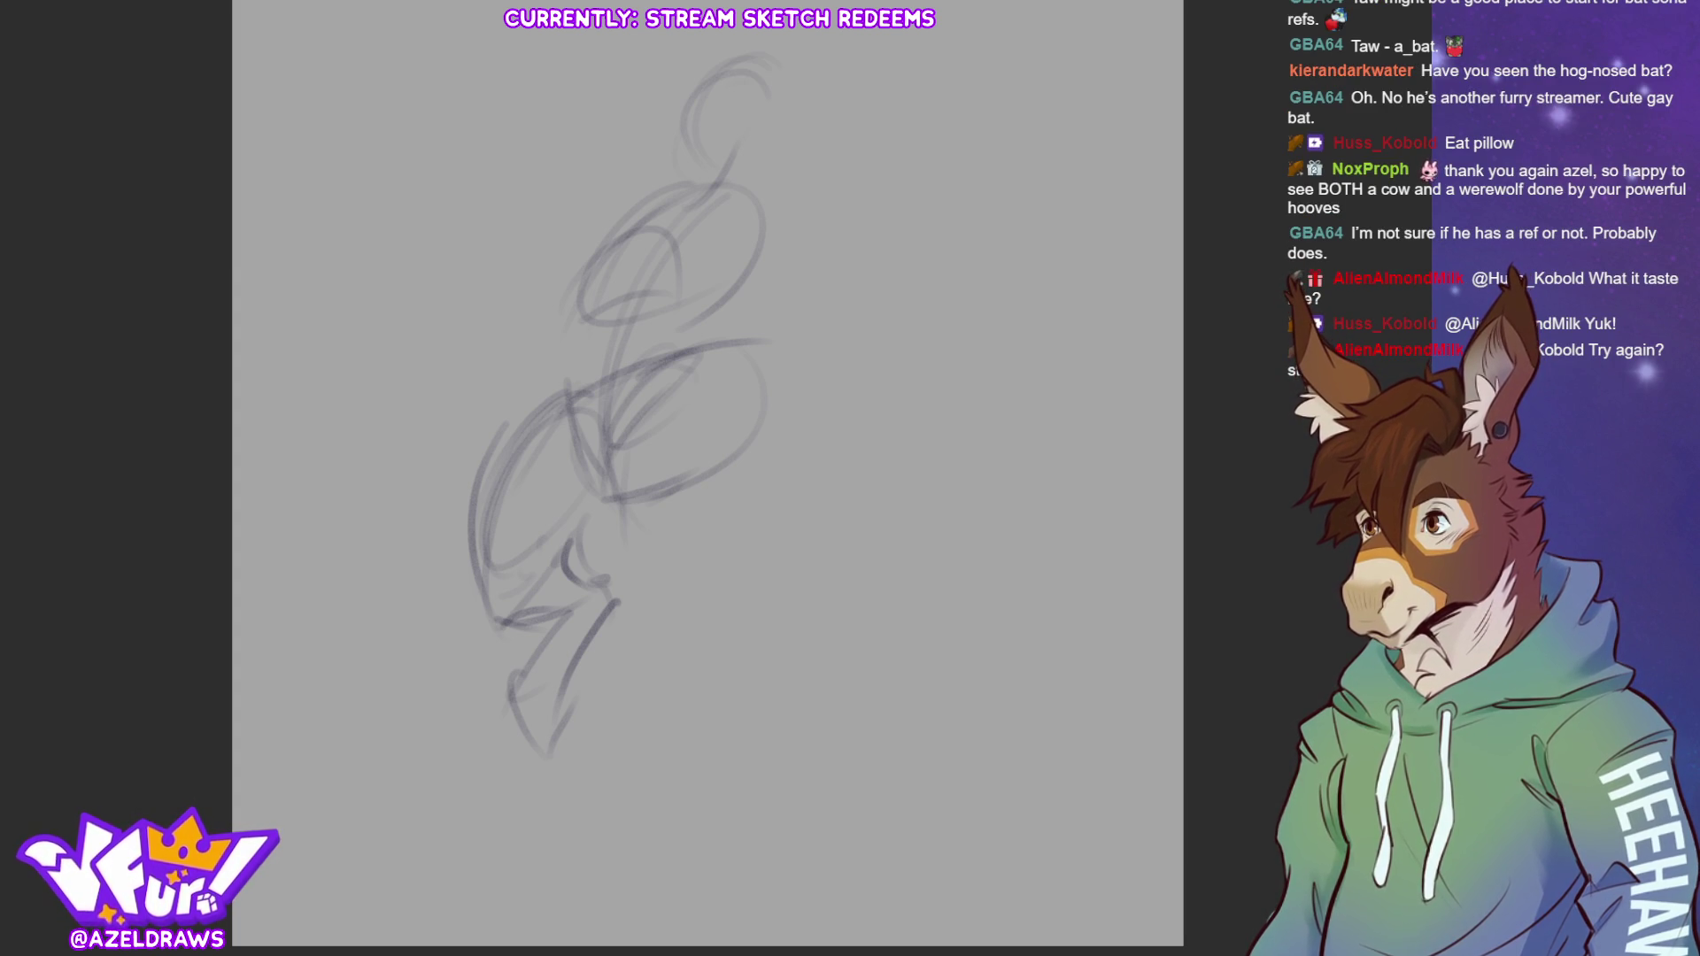
{"action": "key", "text": "Delete"}
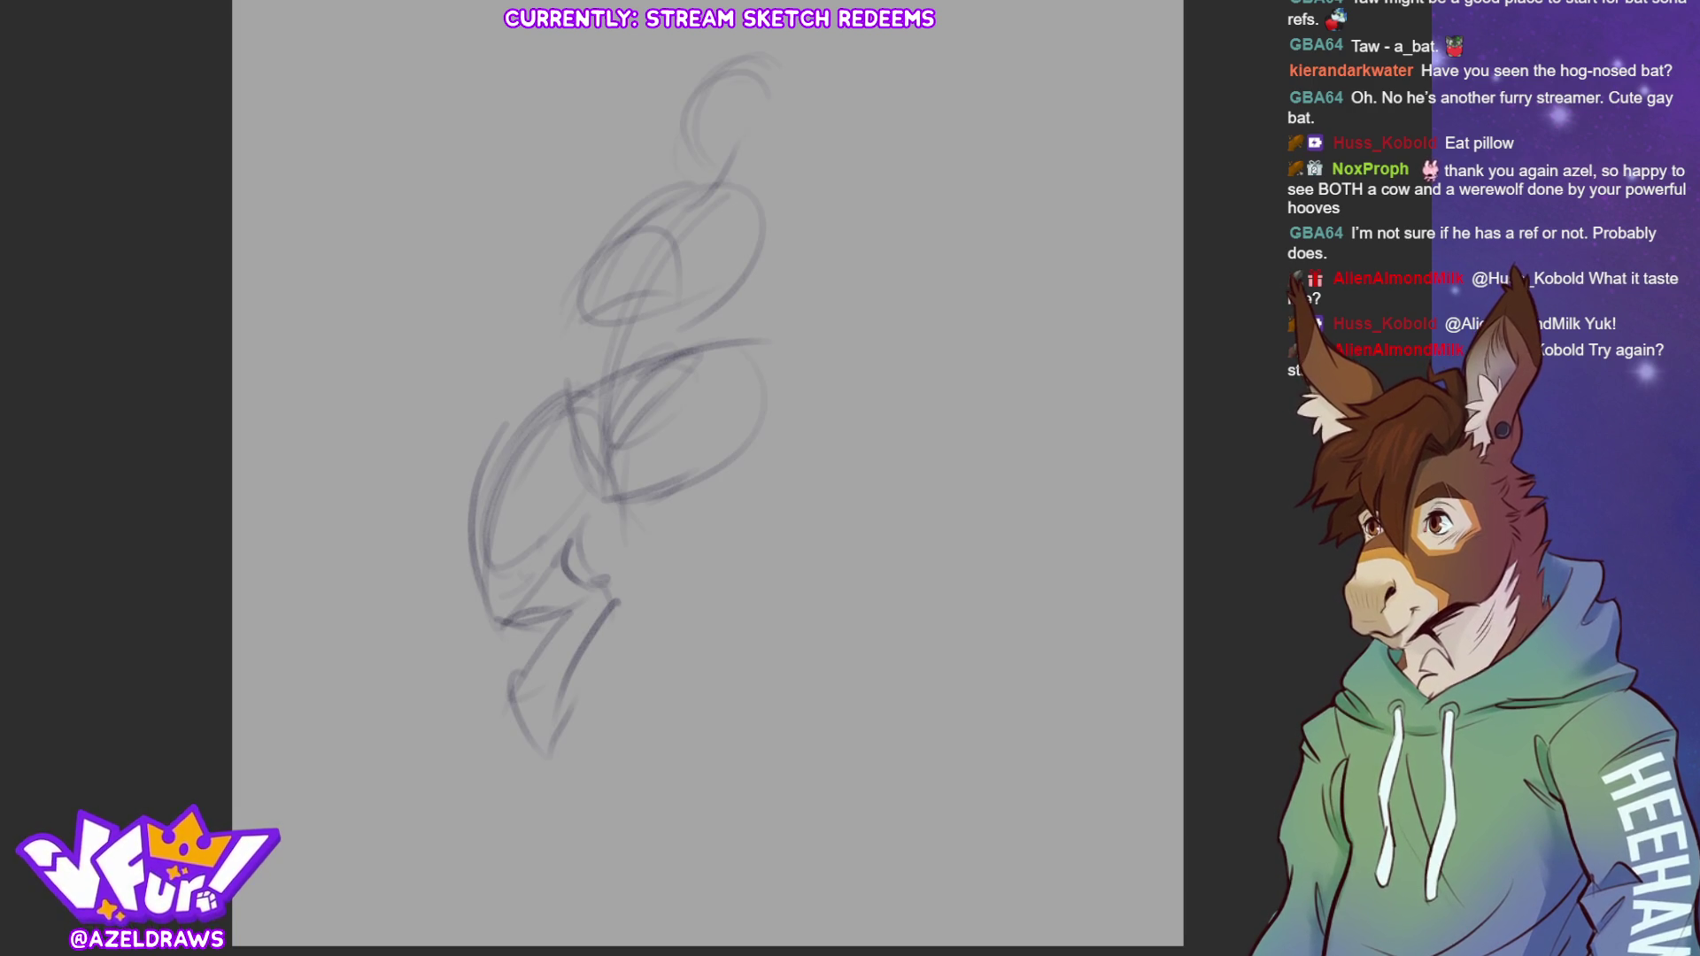
Rotate the whole sketch about 24° counterclockwise and shift it slightly down and right
{"action": "key", "text": "ctrl+t"}
{"action": "mouse_move", "coordinate": [919, 271]}
{"action": "left_mouse_down"}
{"action": "mouse_move", "coordinate": [906, 234]}
{"action": "mouse_move", "coordinate": [887, 277]}
{"action": "left_mouse_up"}
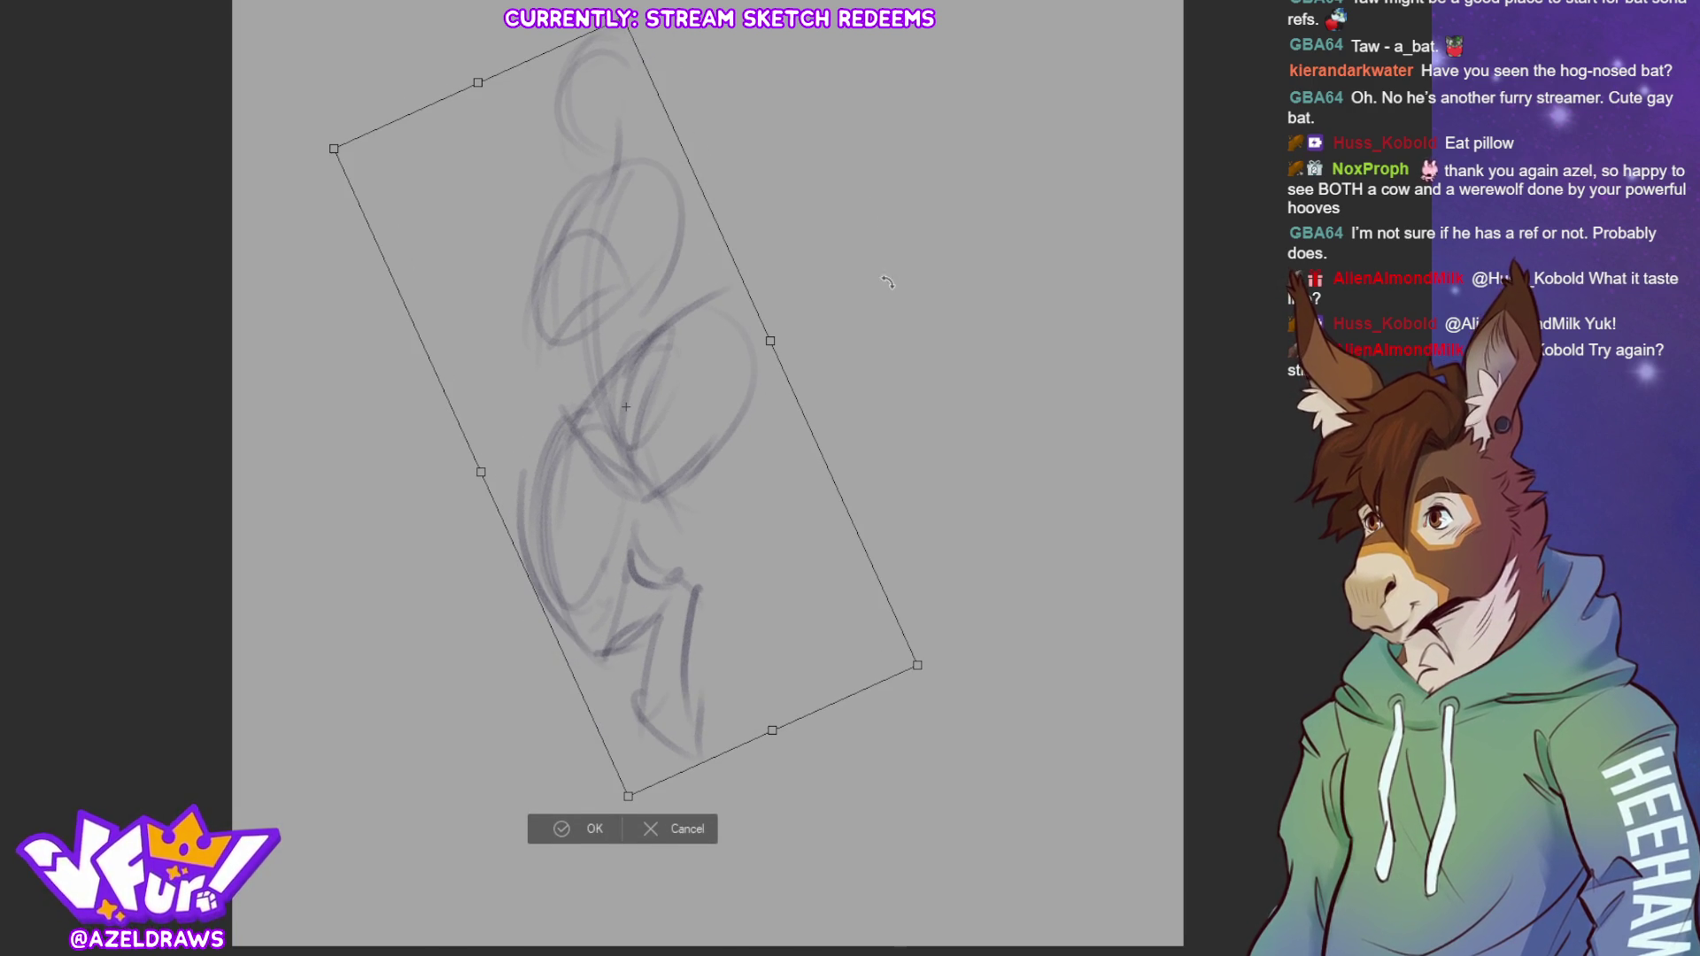
{"action": "left_click_drag", "start_coordinate": [704, 484], "coordinate": [740, 552]}
{"action": "left_click", "coordinate": [604, 877]}
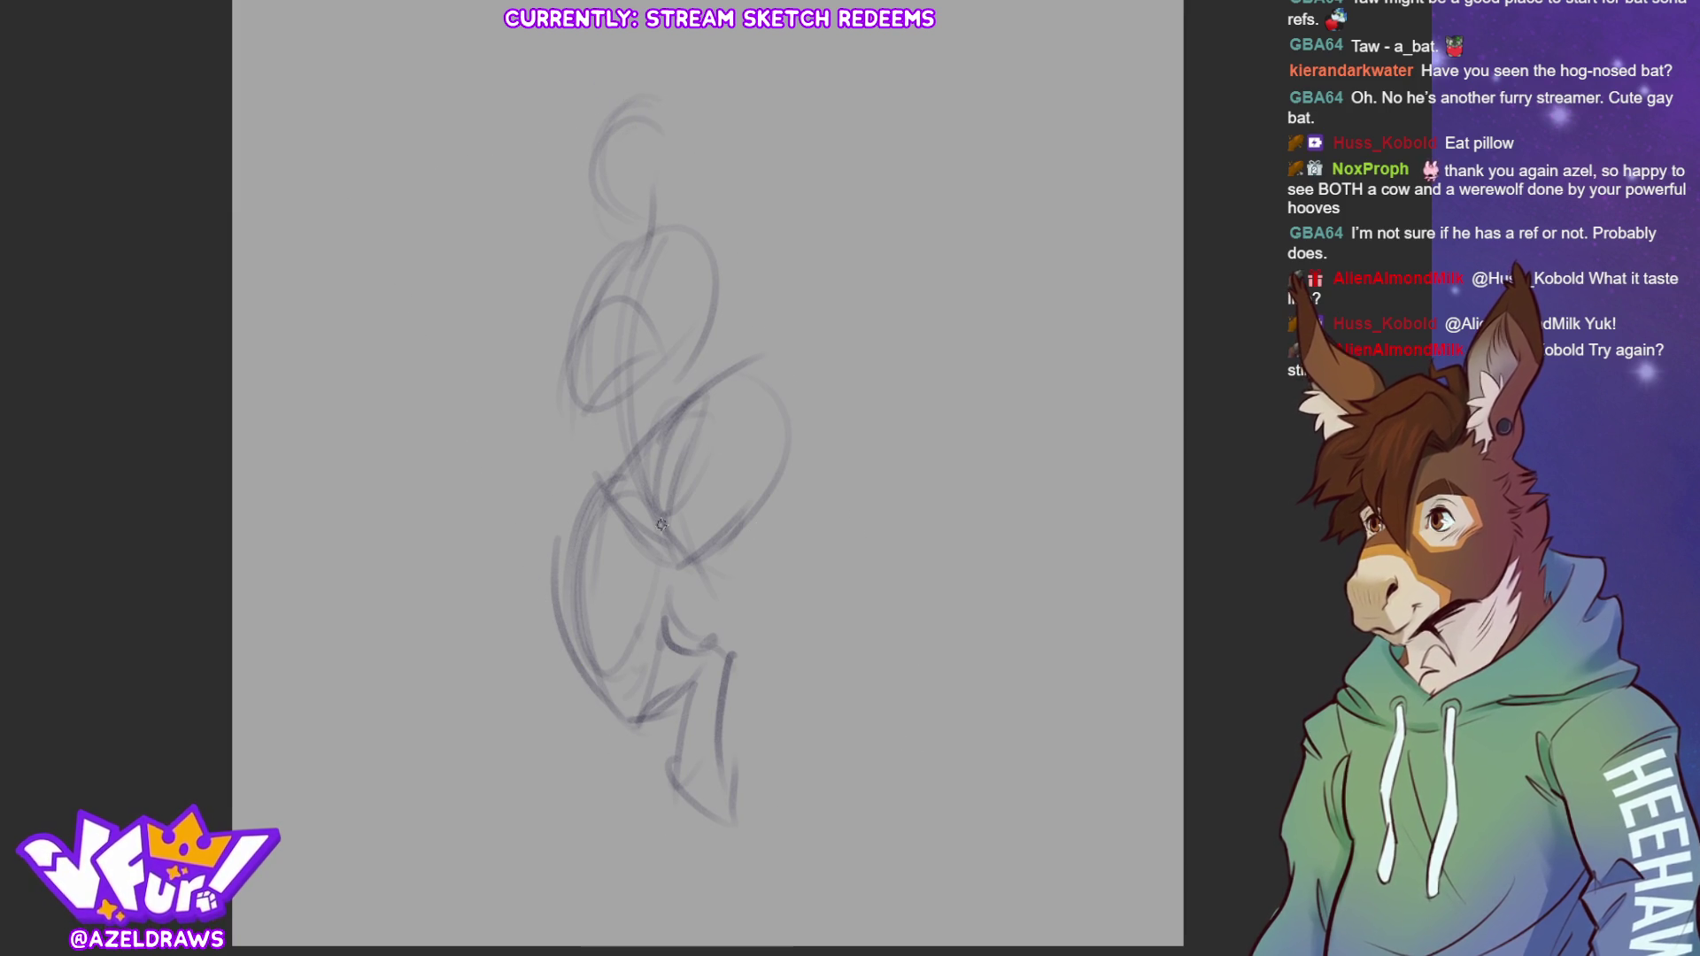
Draw an oval right of the lower body, a stroke beside the head, and an arched ear
{"action": "mouse_move", "coordinate": [744, 380]}
{"action": "left_mouse_down"}
{"action": "mouse_move", "coordinate": [769, 538]}
{"action": "mouse_move", "coordinate": [795, 386]}
{"action": "left_mouse_up"}
{"action": "mouse_move", "coordinate": [706, 469]}
{"action": "left_mouse_down"}
{"action": "mouse_move", "coordinate": [710, 509]}
{"action": "mouse_move", "coordinate": [785, 534]}
{"action": "mouse_move", "coordinate": [806, 487]}
{"action": "mouse_move", "coordinate": [867, 478]}
{"action": "mouse_move", "coordinate": [752, 636]}
{"action": "mouse_move", "coordinate": [765, 554]}
{"action": "left_mouse_up"}
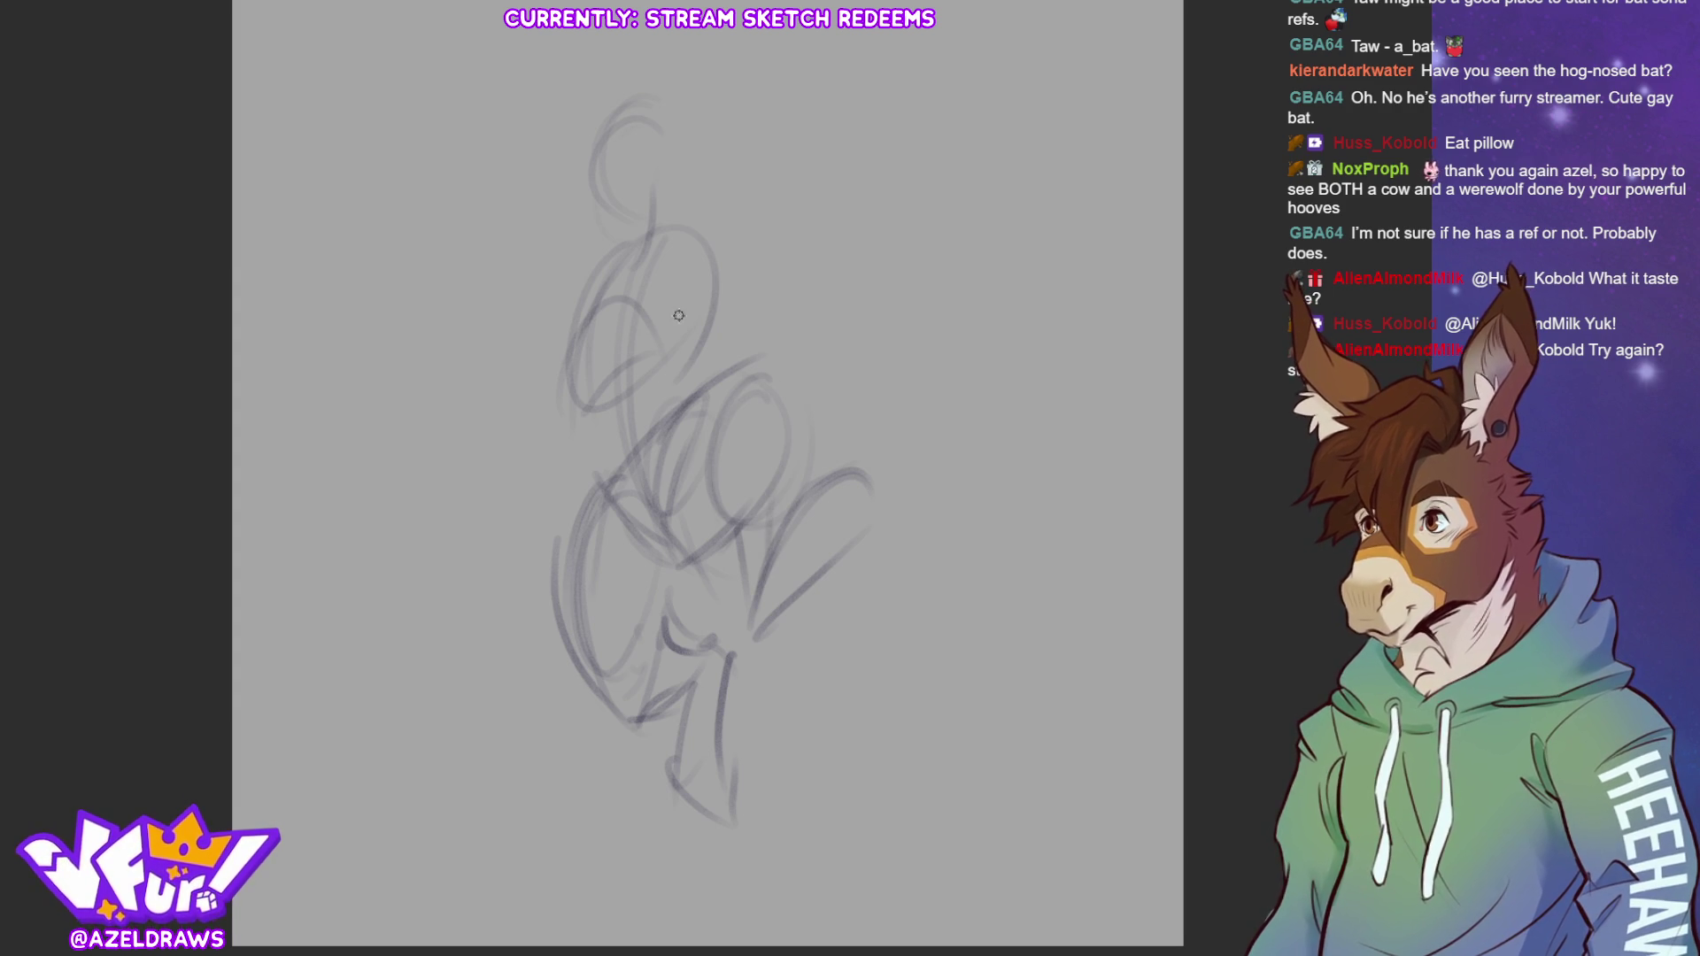
{"action": "left_click_drag", "start_coordinate": [616, 264], "coordinate": [561, 269]}
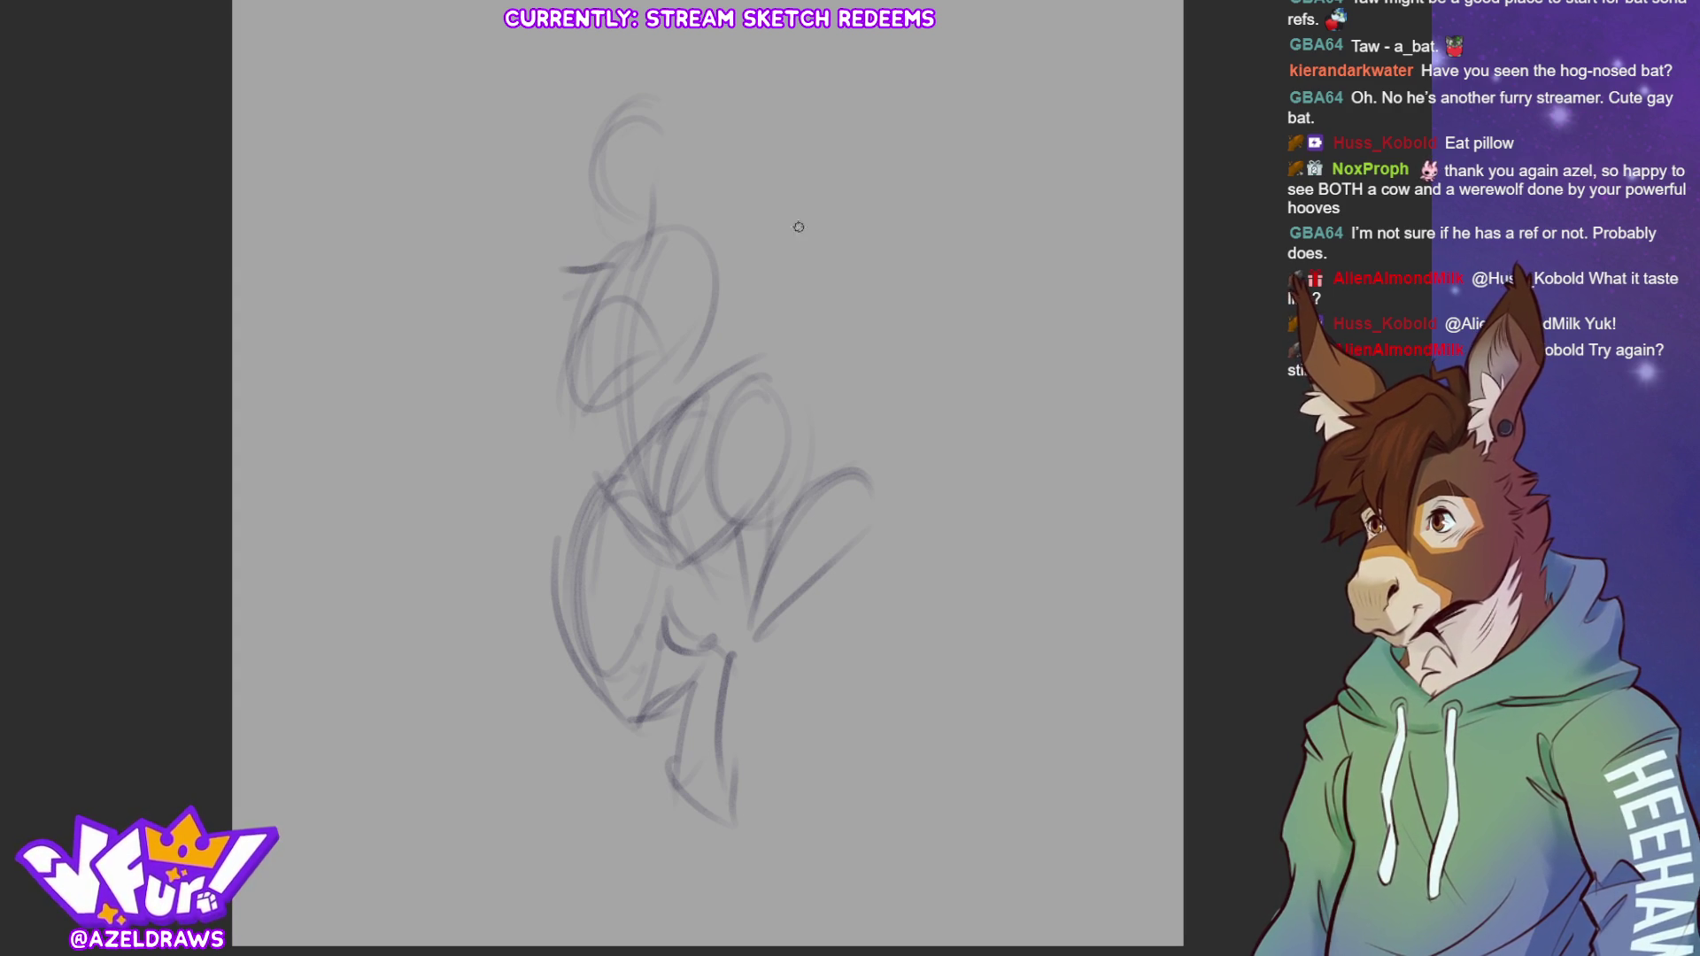
{"action": "left_click_drag", "start_coordinate": [761, 203], "coordinate": [549, 289]}
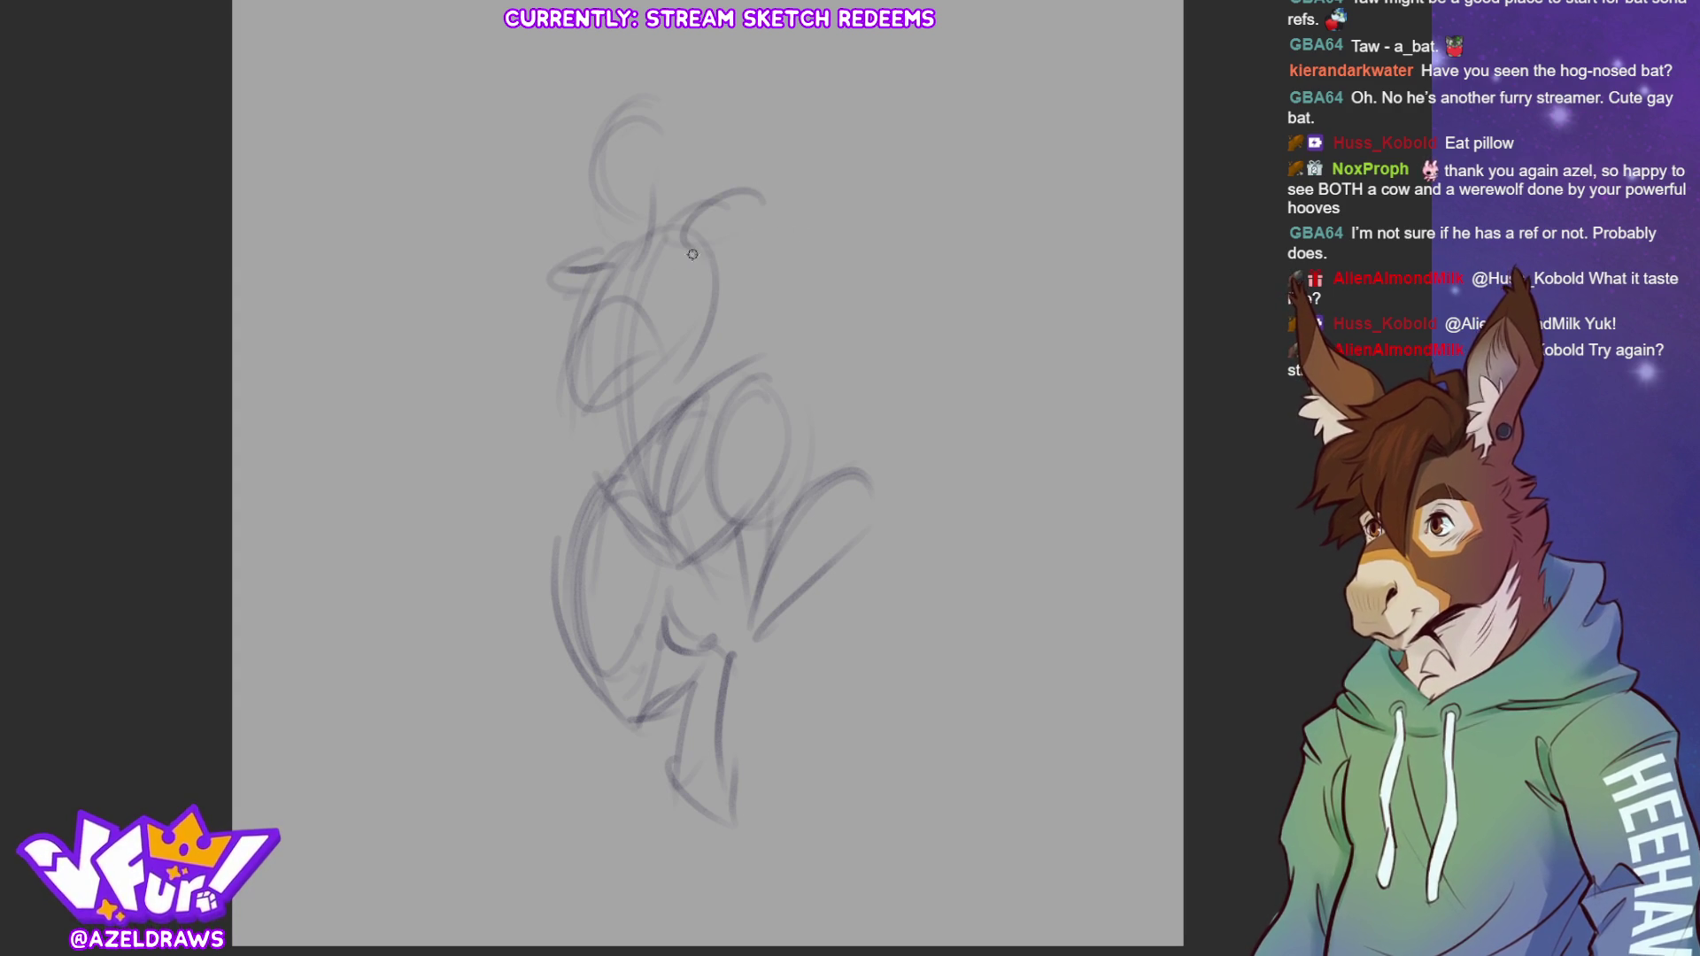
Move the whole sketch lower on the canvas with a free transform
{"action": "key", "text": "ctrl+t"}
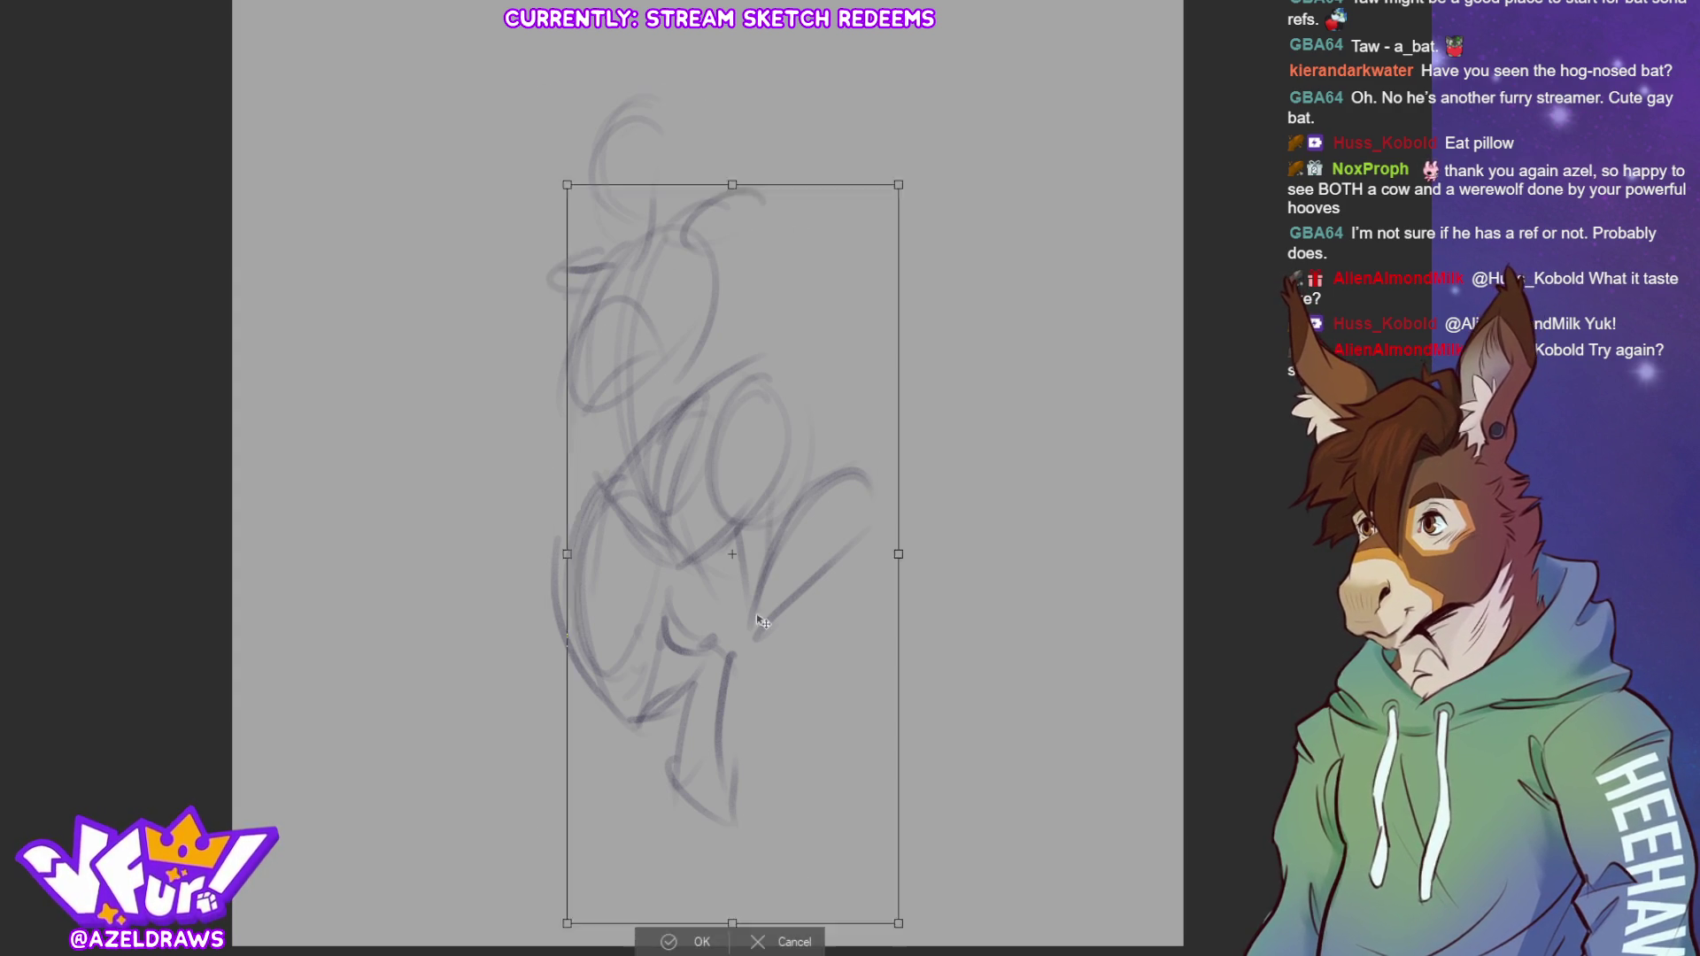
{"action": "left_click_drag", "start_coordinate": [763, 613], "coordinate": [781, 714]}
{"action": "key", "text": "Return"}
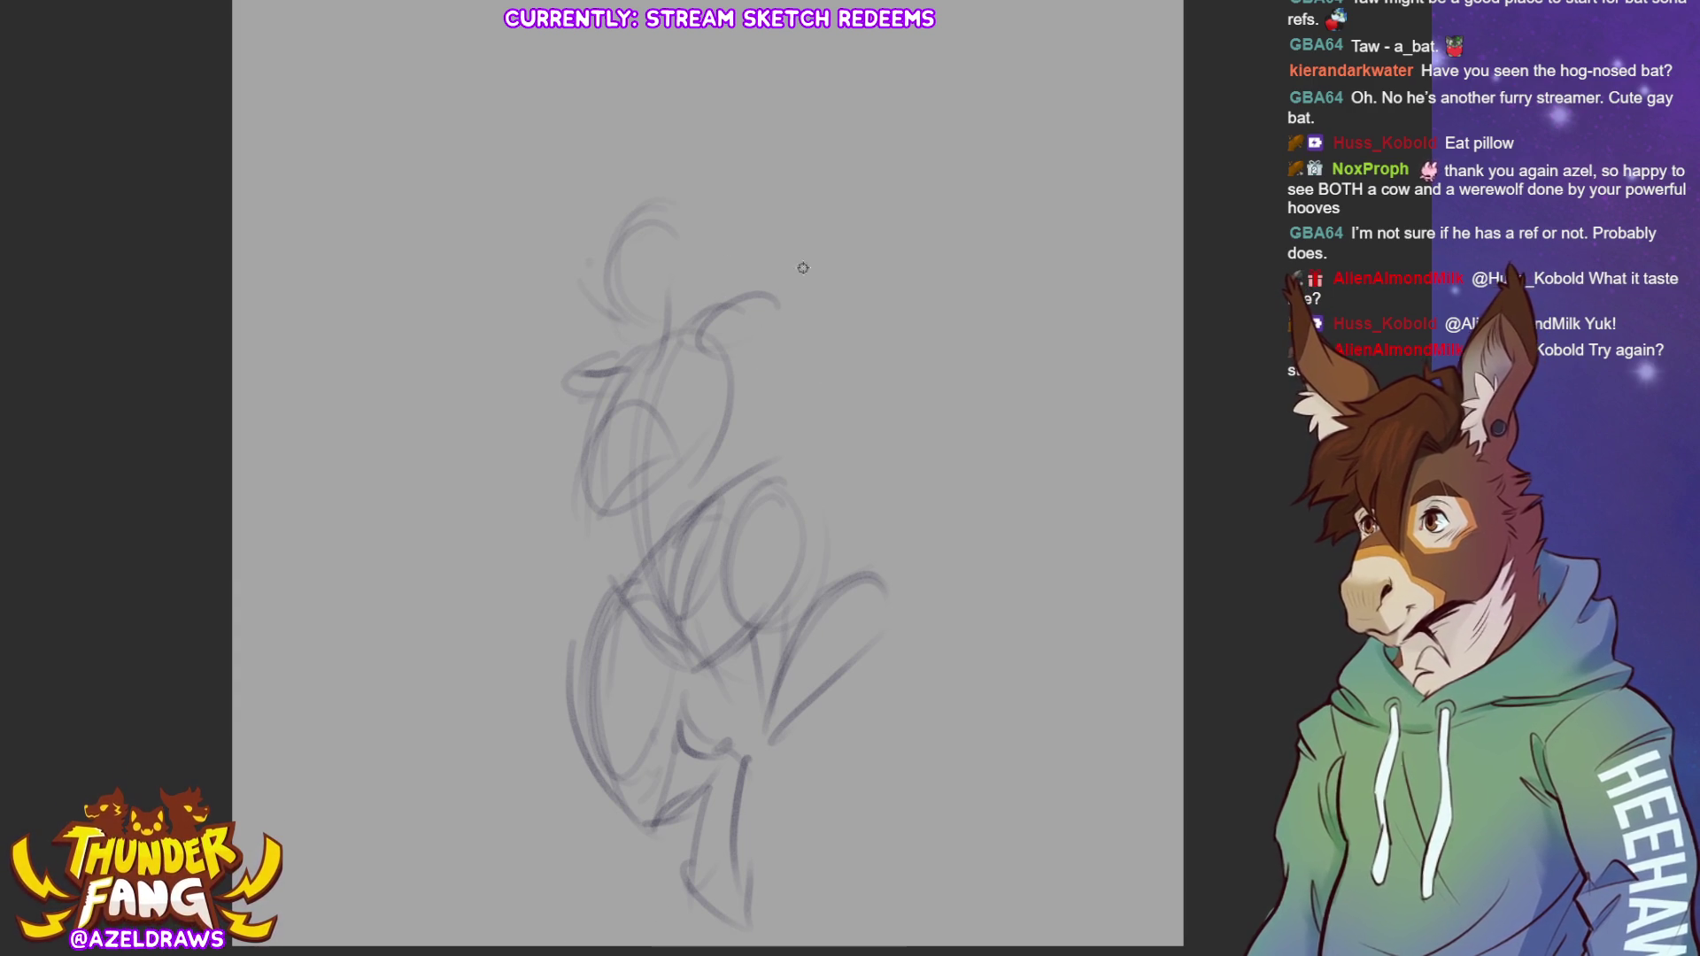
Shape the head, draw an arm raised to the canvas top with a hand loop, and a left ear
{"action": "mouse_move", "coordinate": [748, 275]}
{"action": "left_mouse_down"}
{"action": "mouse_move", "coordinate": [677, 344]}
{"action": "mouse_move", "coordinate": [881, 225]}
{"action": "mouse_move", "coordinate": [757, 305]}
{"action": "left_mouse_up"}
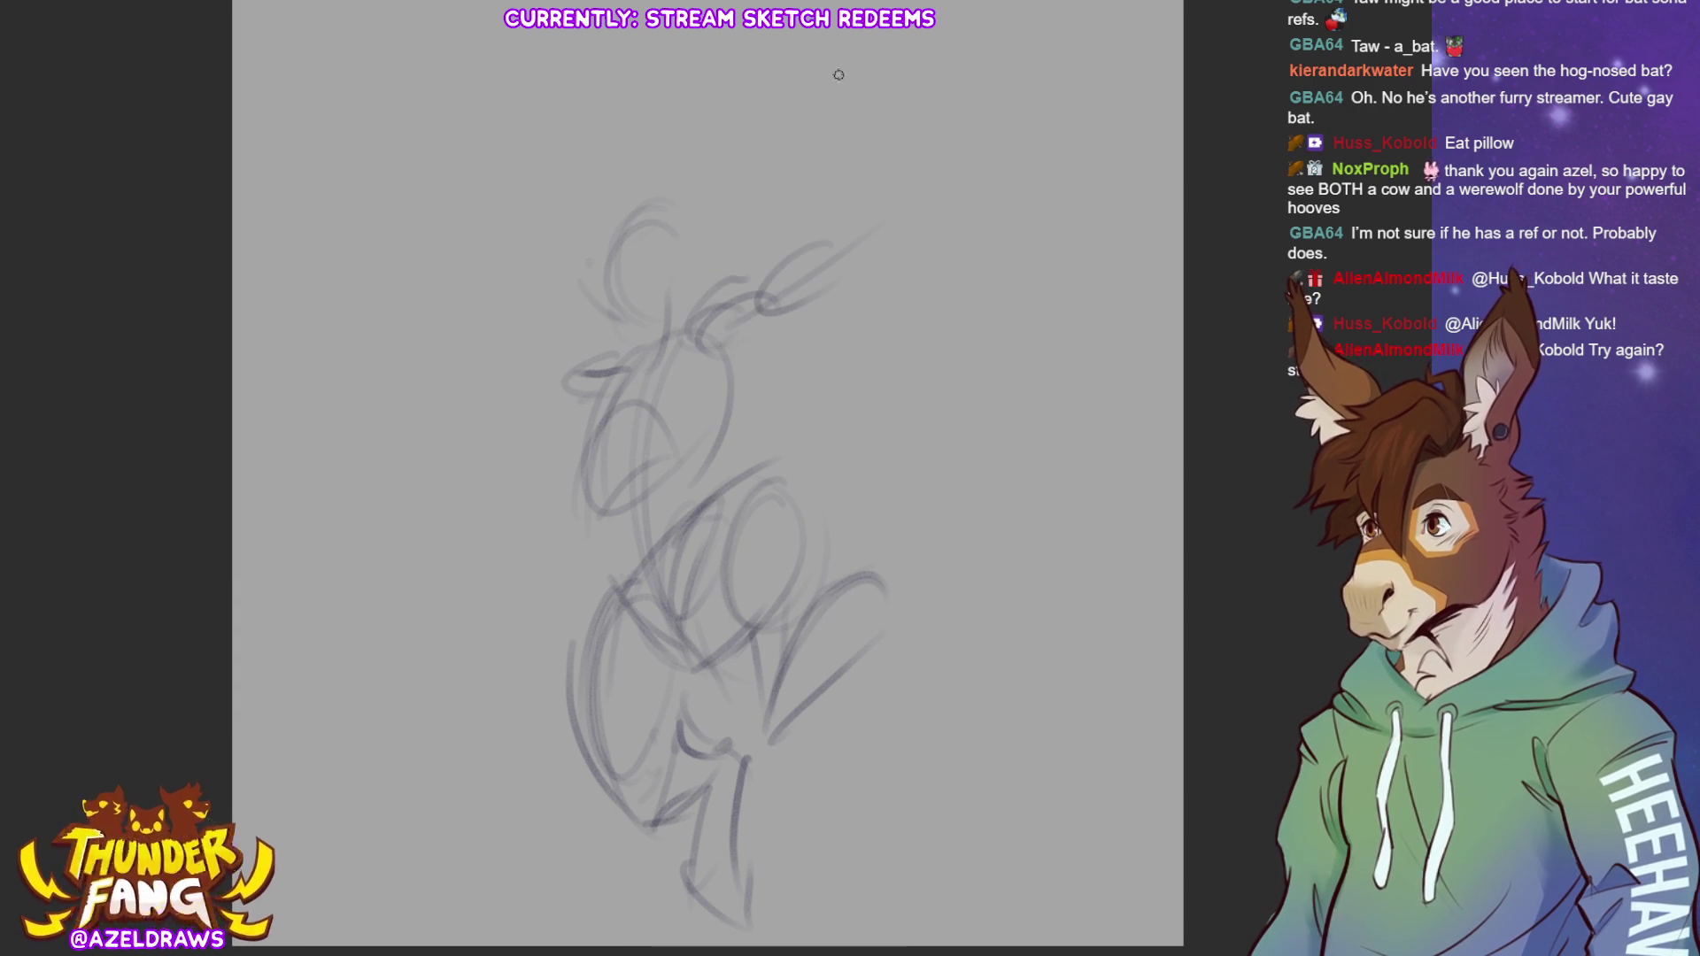
{"action": "mouse_move", "coordinate": [829, 49]}
{"action": "left_mouse_down"}
{"action": "mouse_move", "coordinate": [834, 259]}
{"action": "mouse_move", "coordinate": [869, 229]}
{"action": "left_mouse_up"}
{"action": "mouse_move", "coordinate": [827, 170]}
{"action": "left_mouse_down"}
{"action": "mouse_move", "coordinate": [837, 88]}
{"action": "mouse_move", "coordinate": [881, 64]}
{"action": "left_mouse_up"}
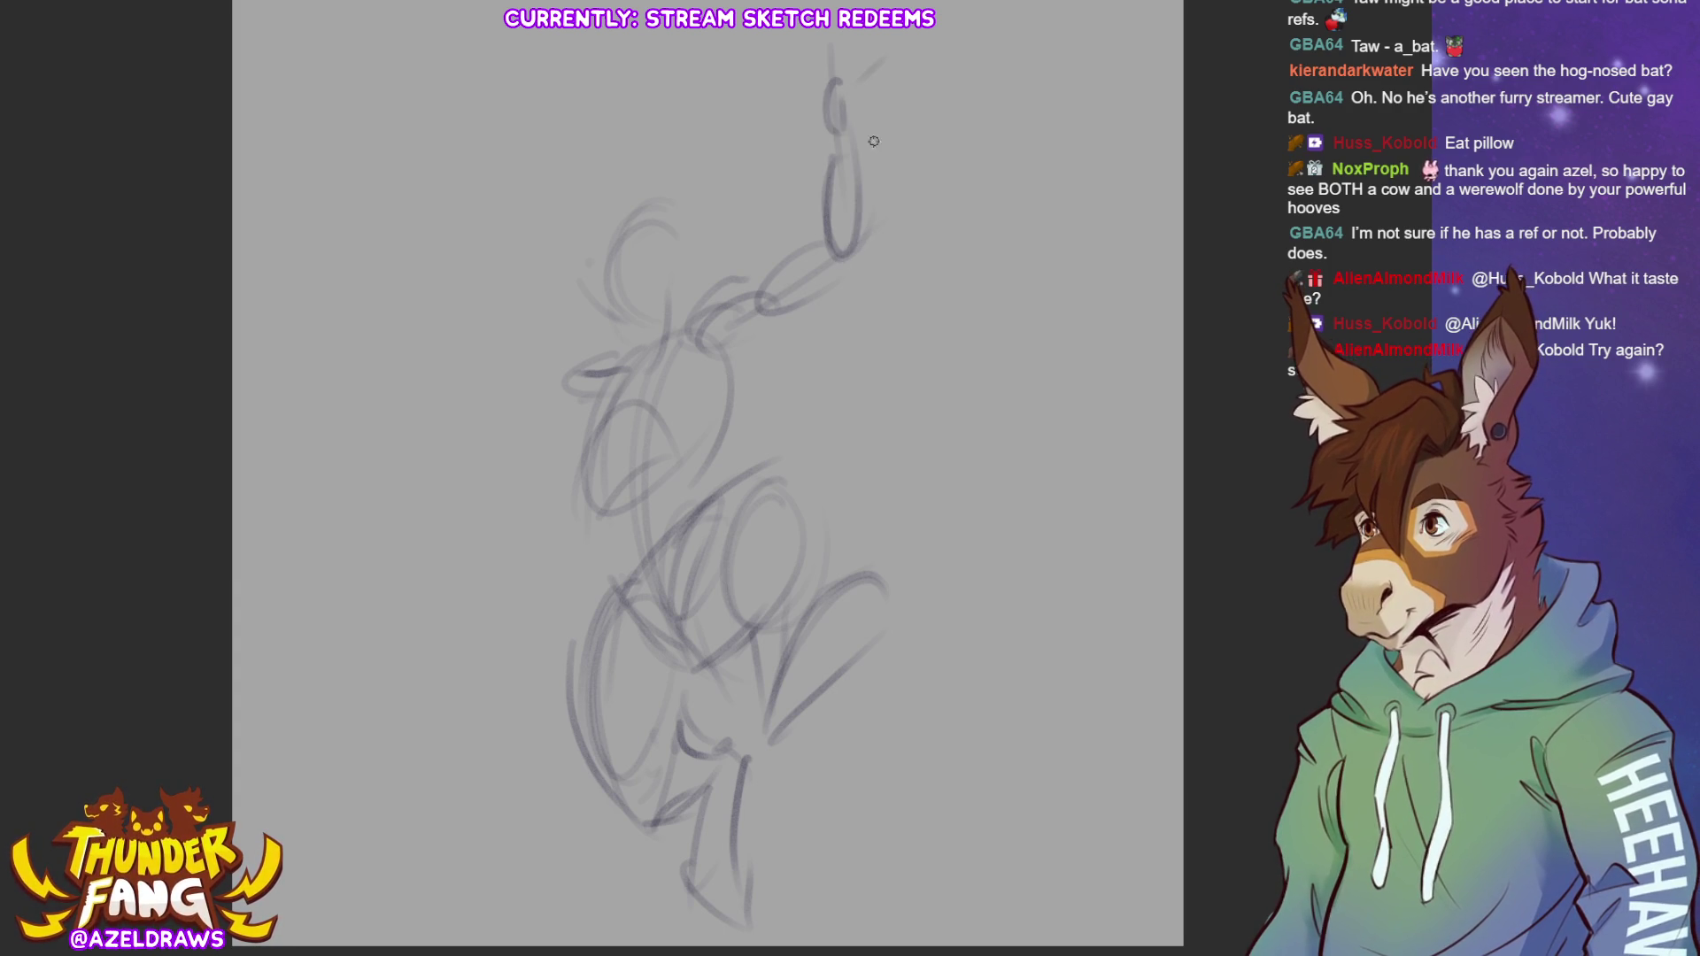
{"action": "mouse_move", "coordinate": [508, 335]}
{"action": "left_mouse_down"}
{"action": "mouse_move", "coordinate": [498, 365]}
{"action": "mouse_move", "coordinate": [575, 390]}
{"action": "mouse_move", "coordinate": [624, 382]}
{"action": "mouse_move", "coordinate": [546, 386]}
{"action": "mouse_move", "coordinate": [554, 405]}
{"action": "mouse_move", "coordinate": [611, 409]}
{"action": "mouse_move", "coordinate": [515, 351]}
{"action": "left_mouse_up"}
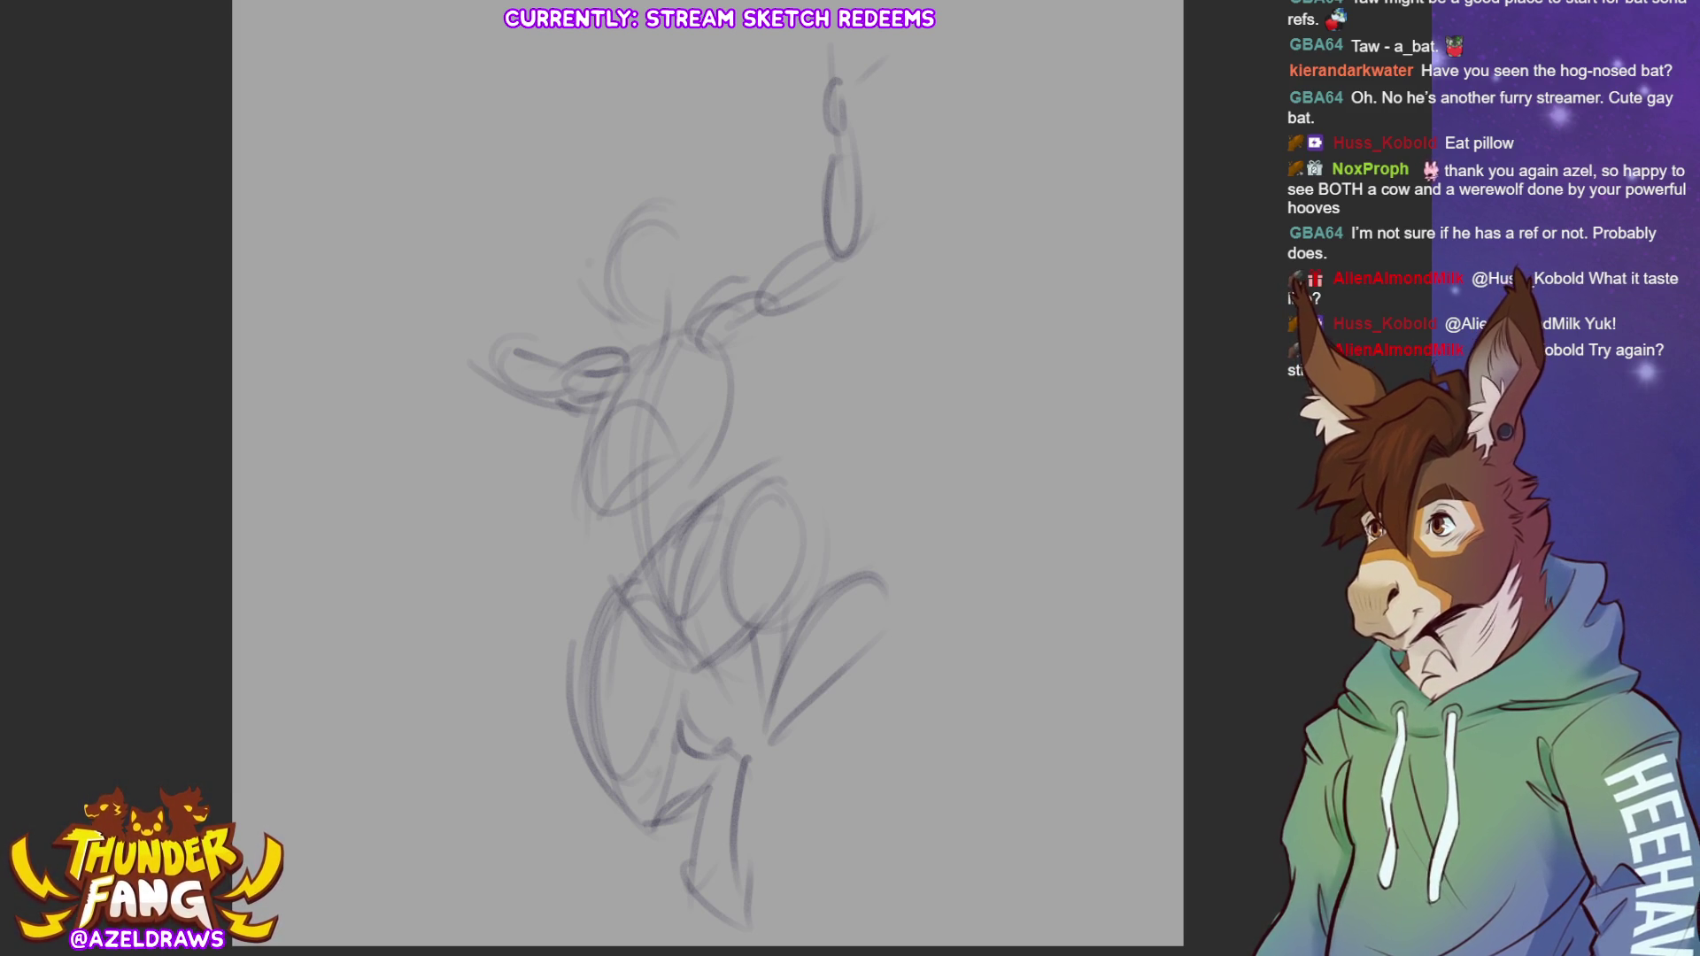
{"action": "key", "text": "Delete"}
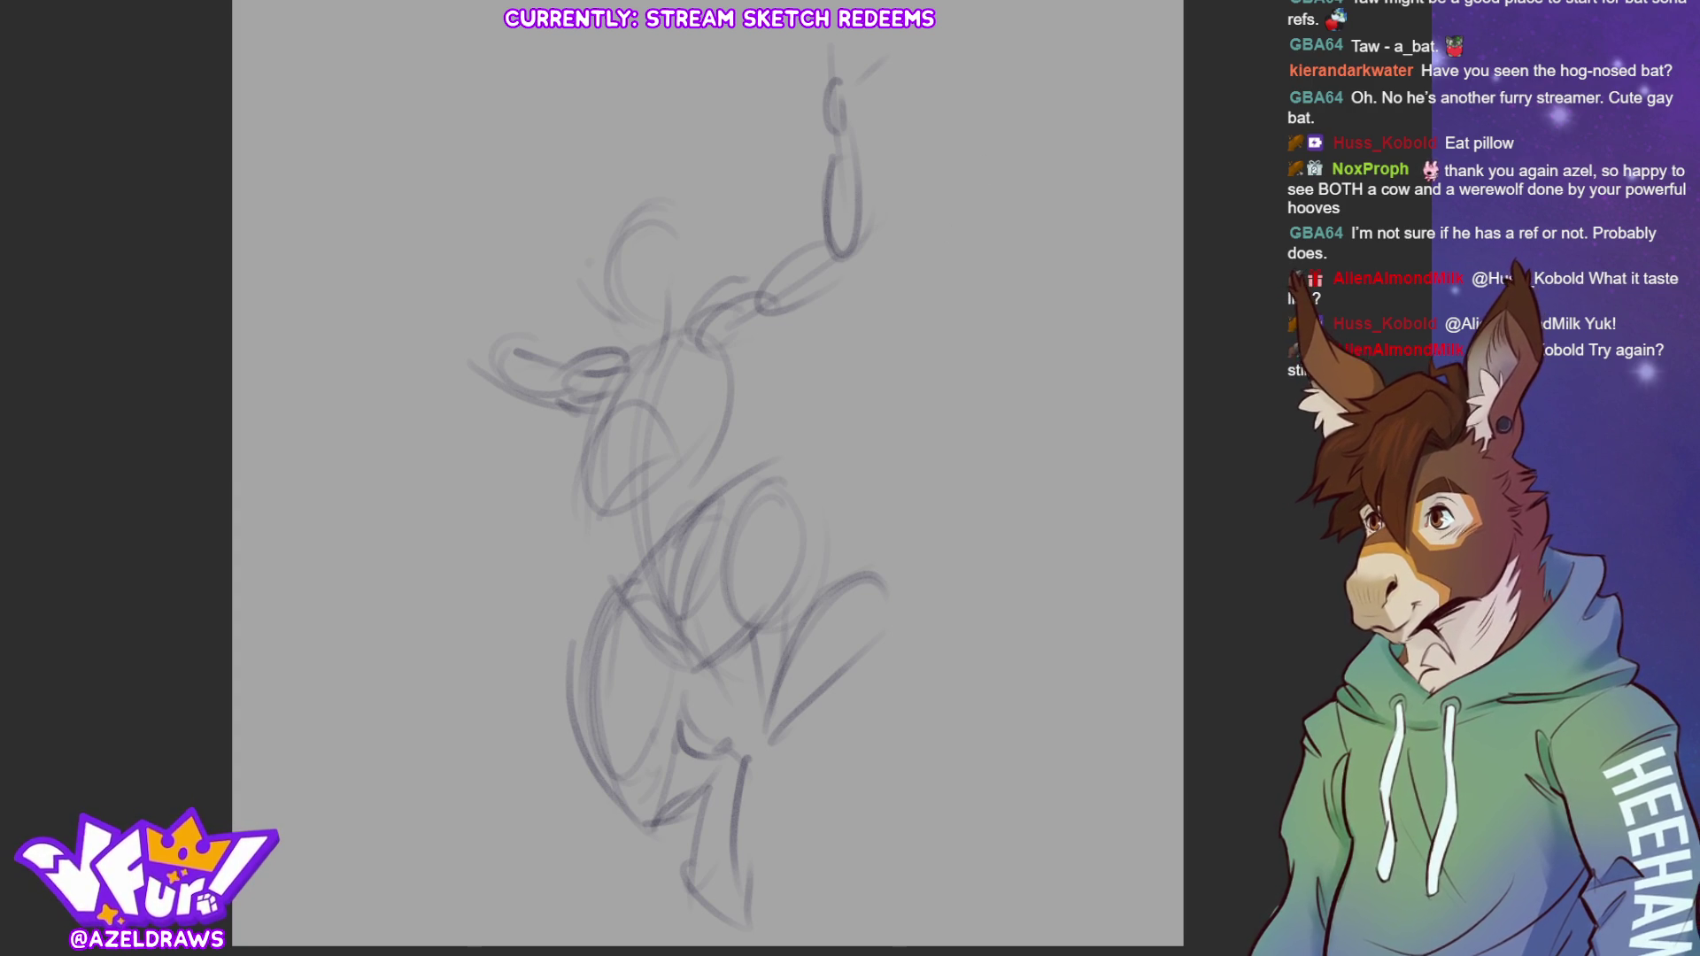
Shrink the sketch, tilt it about 5° counter-clockwise, then add a left stroke and redraw the hand loop
{"action": "key", "text": "ctrl+t"}
{"action": "left_click_drag", "start_coordinate": [709, 80], "coordinate": [763, 278]}
{"action": "left_click_drag", "start_coordinate": [921, 449], "coordinate": [912, 429]}
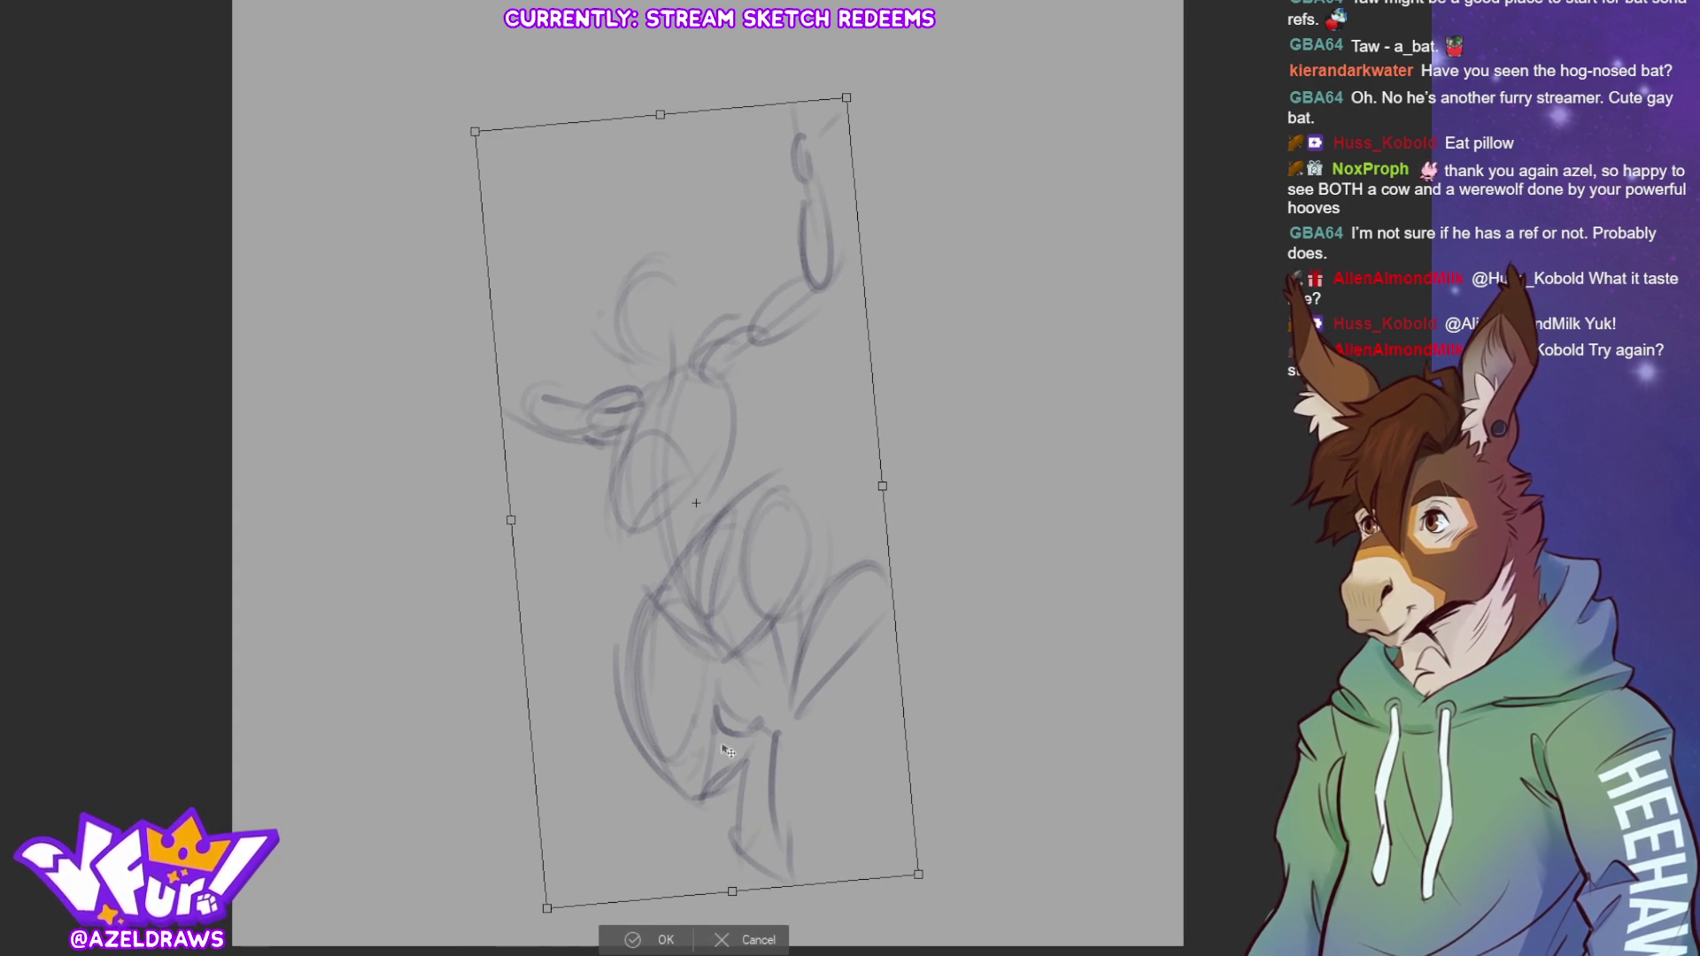
{"action": "left_click", "coordinate": [634, 941]}
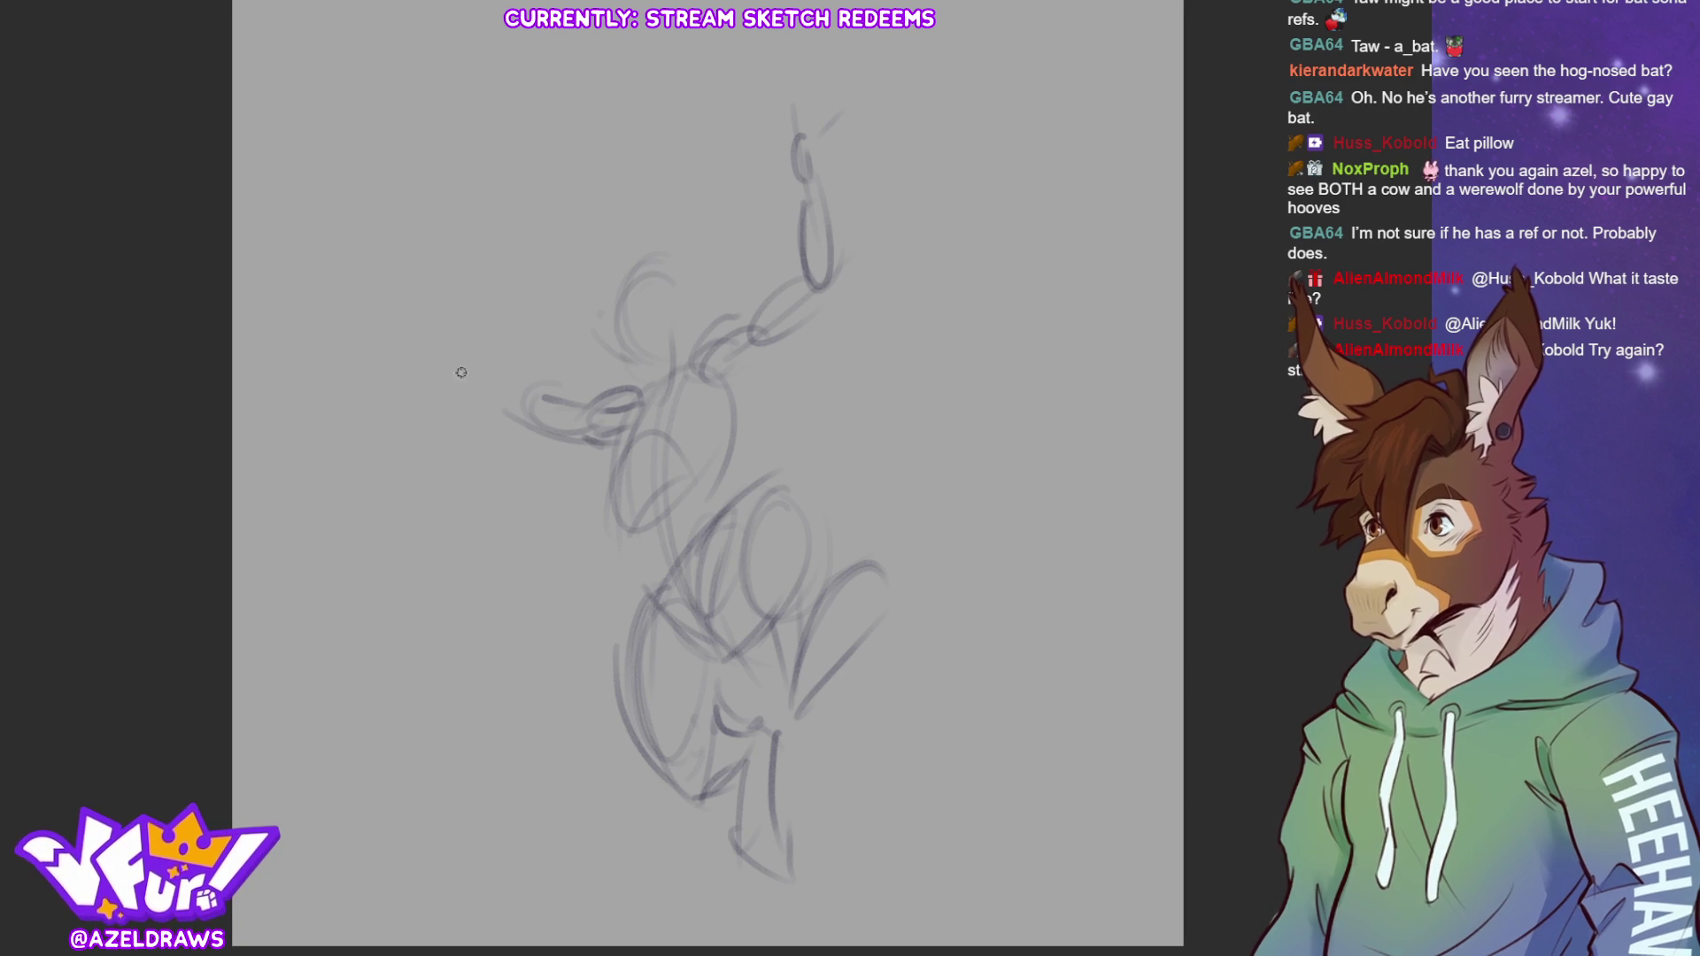
{"action": "left_click_drag", "start_coordinate": [481, 284], "coordinate": [505, 364]}
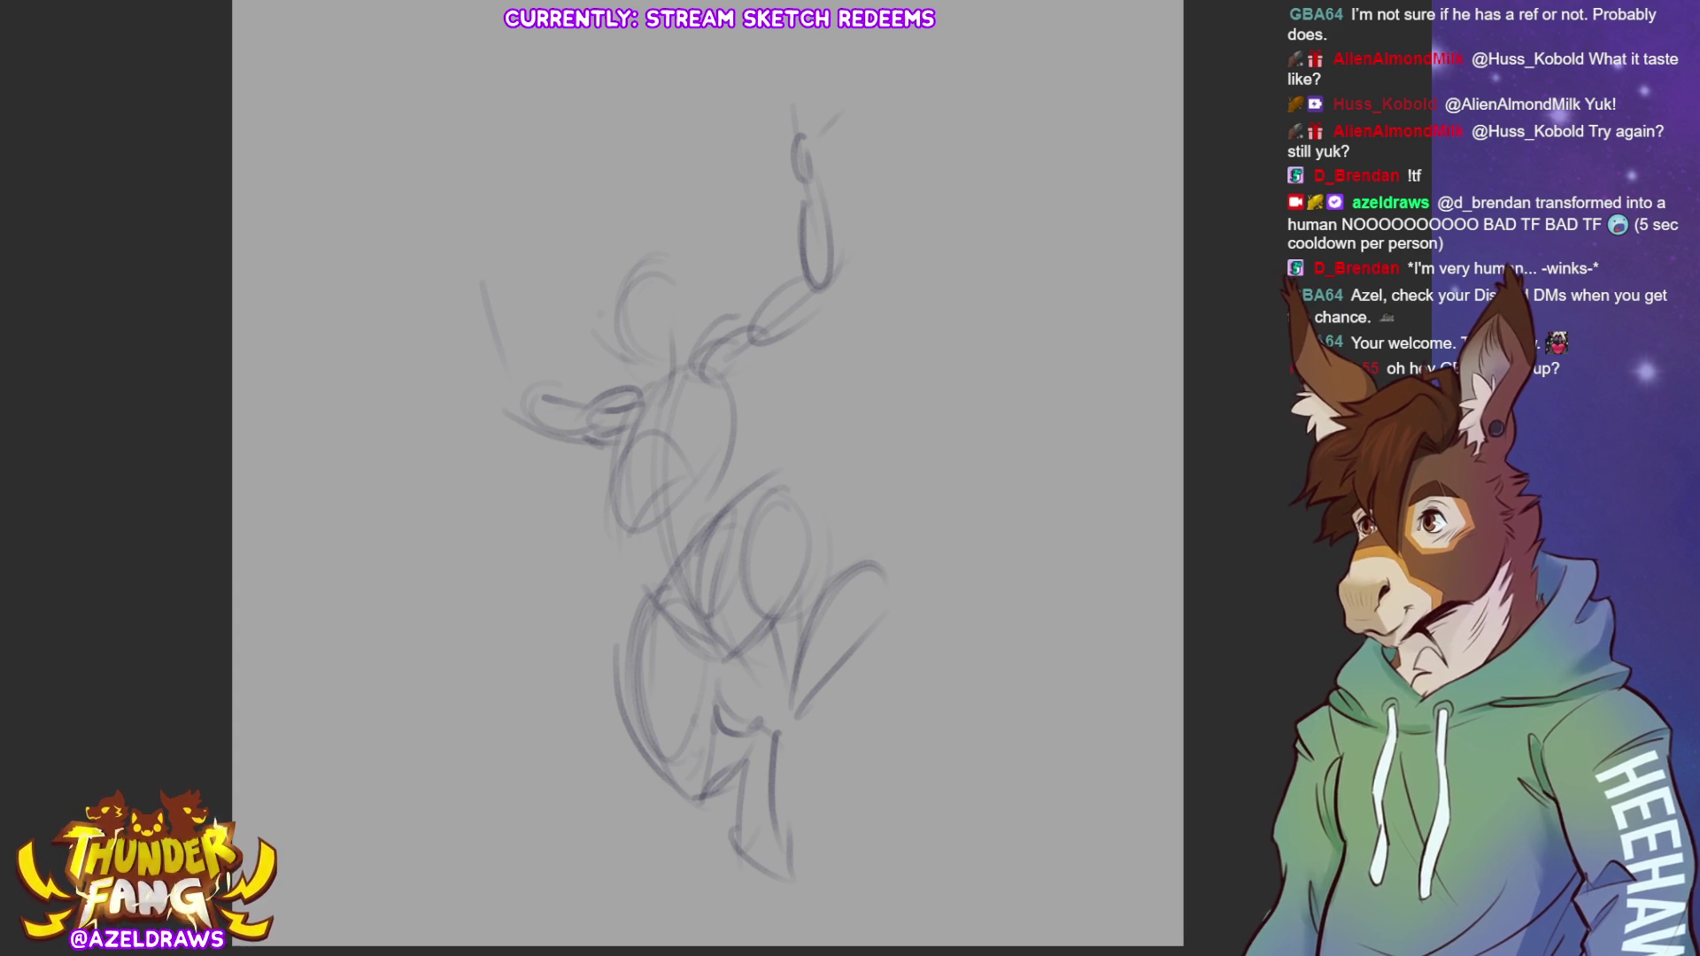
{"action": "mouse_move", "coordinate": [797, 133]}
{"action": "left_mouse_down"}
{"action": "mouse_move", "coordinate": [783, 173]}
{"action": "mouse_move", "coordinate": [776, 133]}
{"action": "mouse_move", "coordinate": [784, 146]}
{"action": "mouse_move", "coordinate": [757, 133]}
{"action": "mouse_move", "coordinate": [789, 166]}
{"action": "mouse_move", "coordinate": [815, 63]}
{"action": "mouse_move", "coordinate": [820, 98]}
{"action": "mouse_move", "coordinate": [831, 71]}
{"action": "mouse_move", "coordinate": [856, 85]}
{"action": "mouse_move", "coordinate": [1154, 45]}
{"action": "left_mouse_up"}
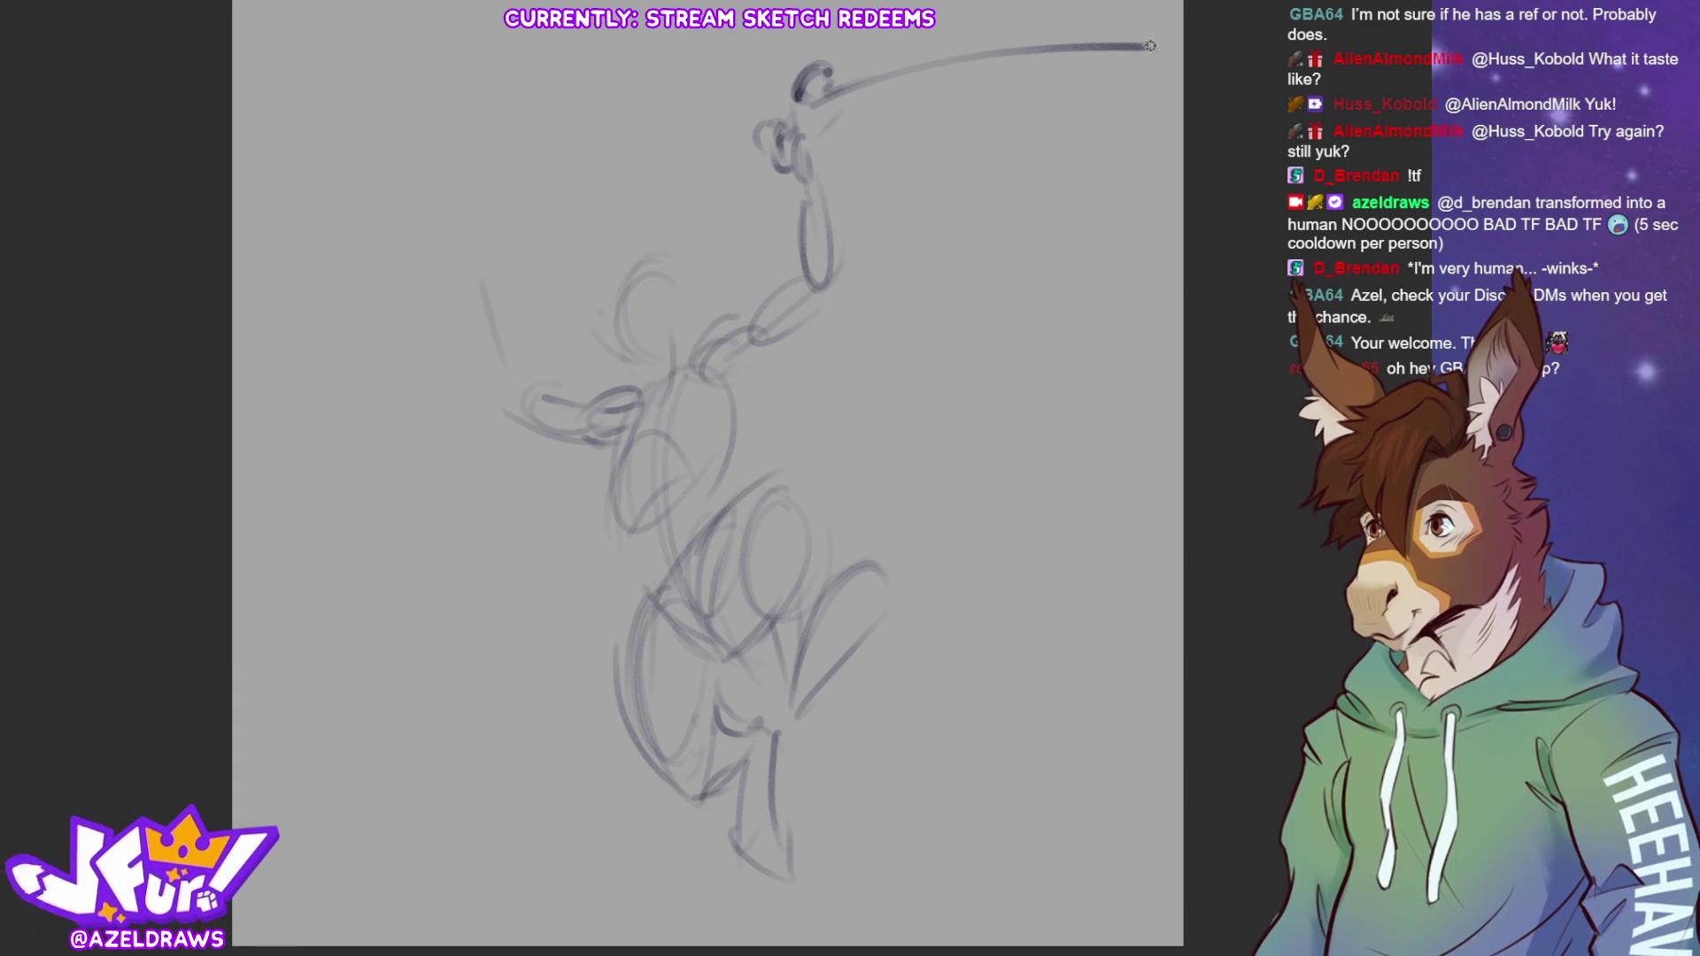
Sketch the right wing's bones, trailing curve and scalloped membrane edge out to the right side
{"action": "left_click_drag", "start_coordinate": [813, 104], "coordinate": [1166, 71]}
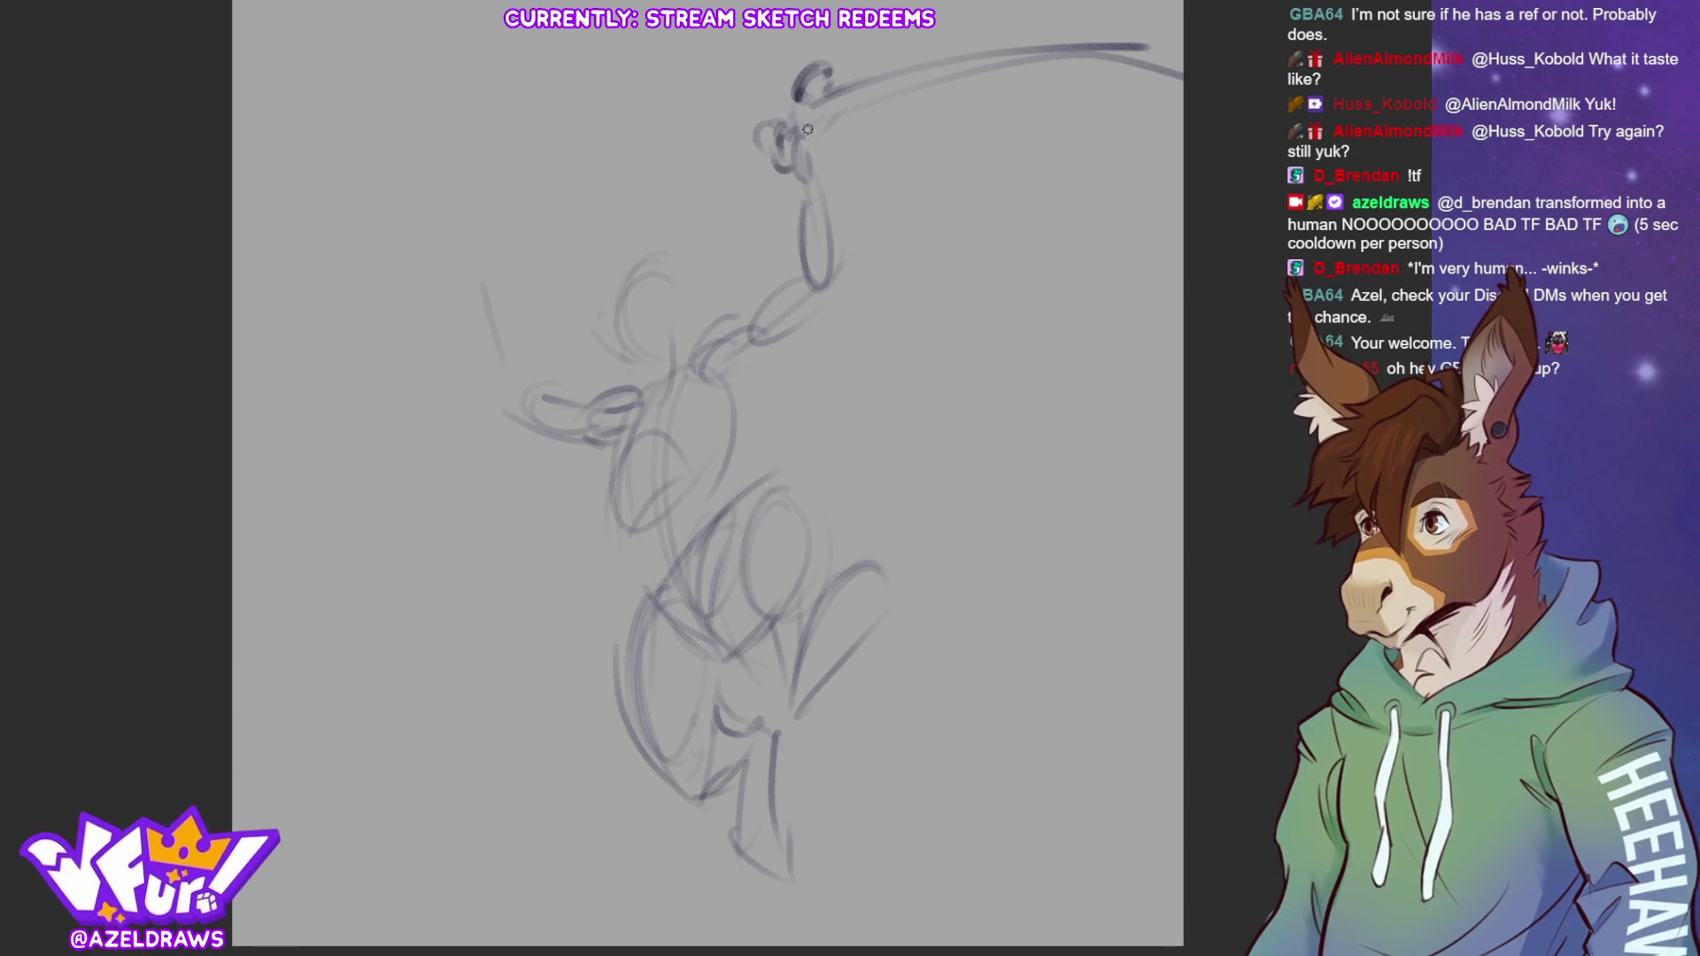
{"action": "left_click_drag", "start_coordinate": [802, 131], "coordinate": [997, 156]}
{"action": "left_click_drag", "start_coordinate": [1107, 204], "coordinate": [1183, 257]}
{"action": "mouse_move", "coordinate": [819, 148]}
{"action": "left_mouse_down"}
{"action": "mouse_move", "coordinate": [869, 170]}
{"action": "mouse_move", "coordinate": [1131, 532]}
{"action": "left_mouse_up"}
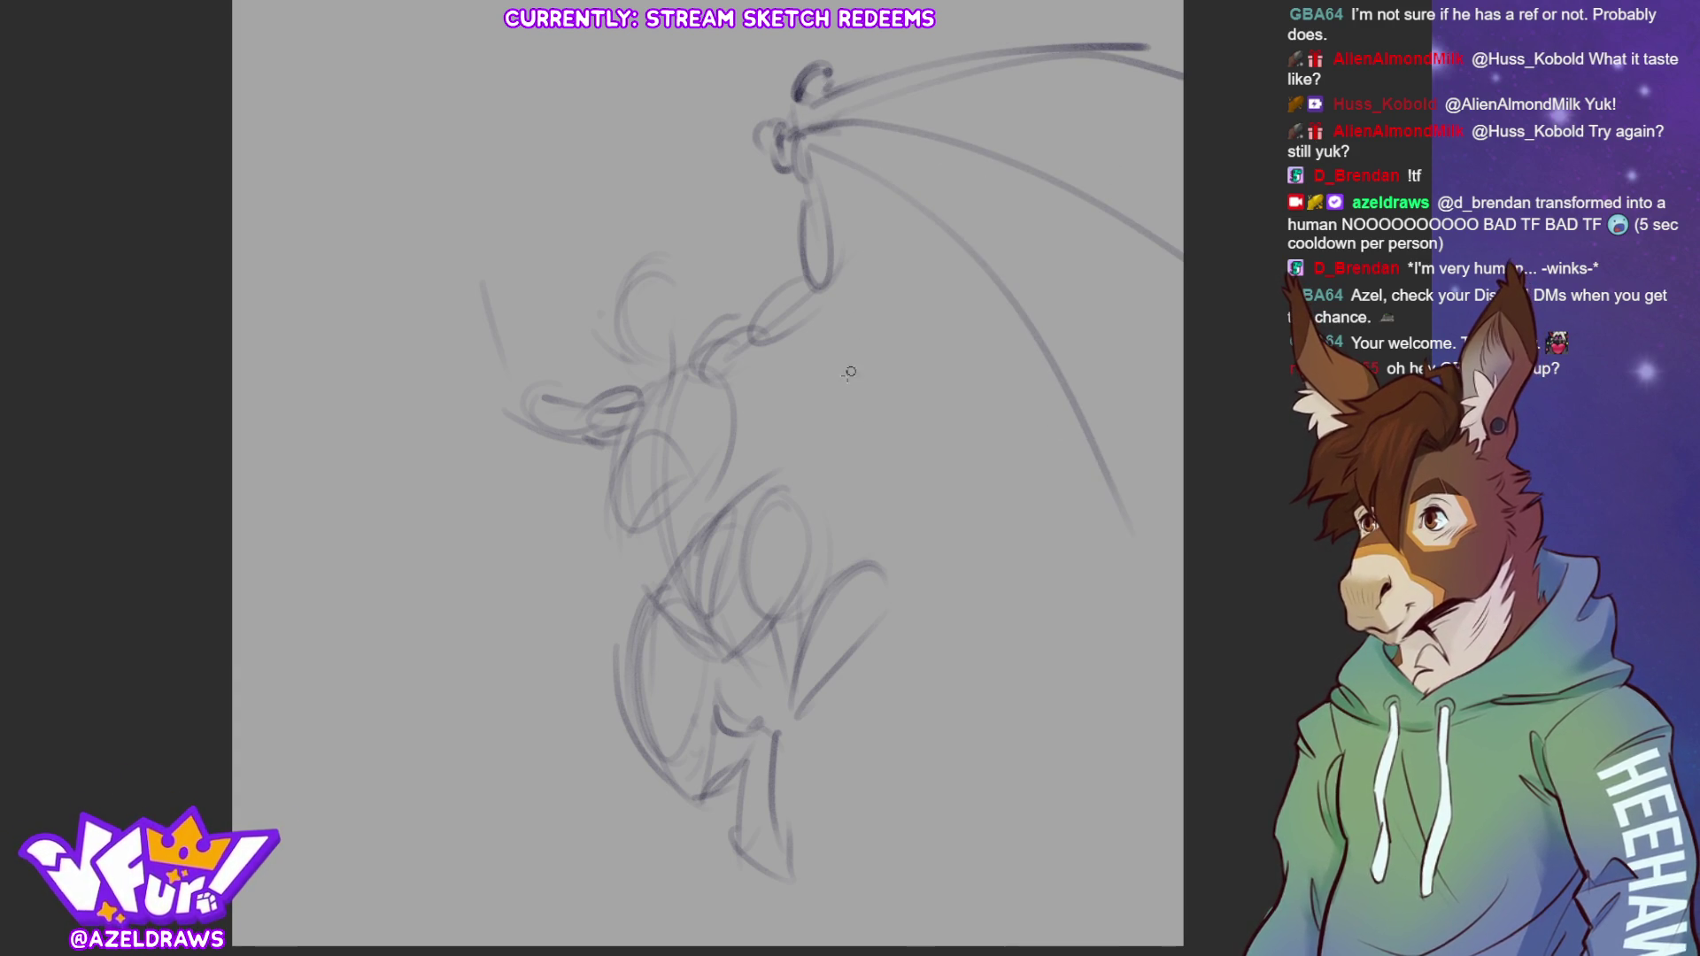
{"action": "mouse_move", "coordinate": [735, 531]}
{"action": "left_mouse_down"}
{"action": "mouse_move", "coordinate": [769, 443]}
{"action": "mouse_move", "coordinate": [914, 403]}
{"action": "left_mouse_up"}
{"action": "mouse_move", "coordinate": [791, 406]}
{"action": "left_mouse_down"}
{"action": "mouse_move", "coordinate": [920, 394]}
{"action": "mouse_move", "coordinate": [1107, 469]}
{"action": "left_mouse_up"}
{"action": "left_click_drag", "start_coordinate": [1114, 459], "coordinate": [1178, 274]}
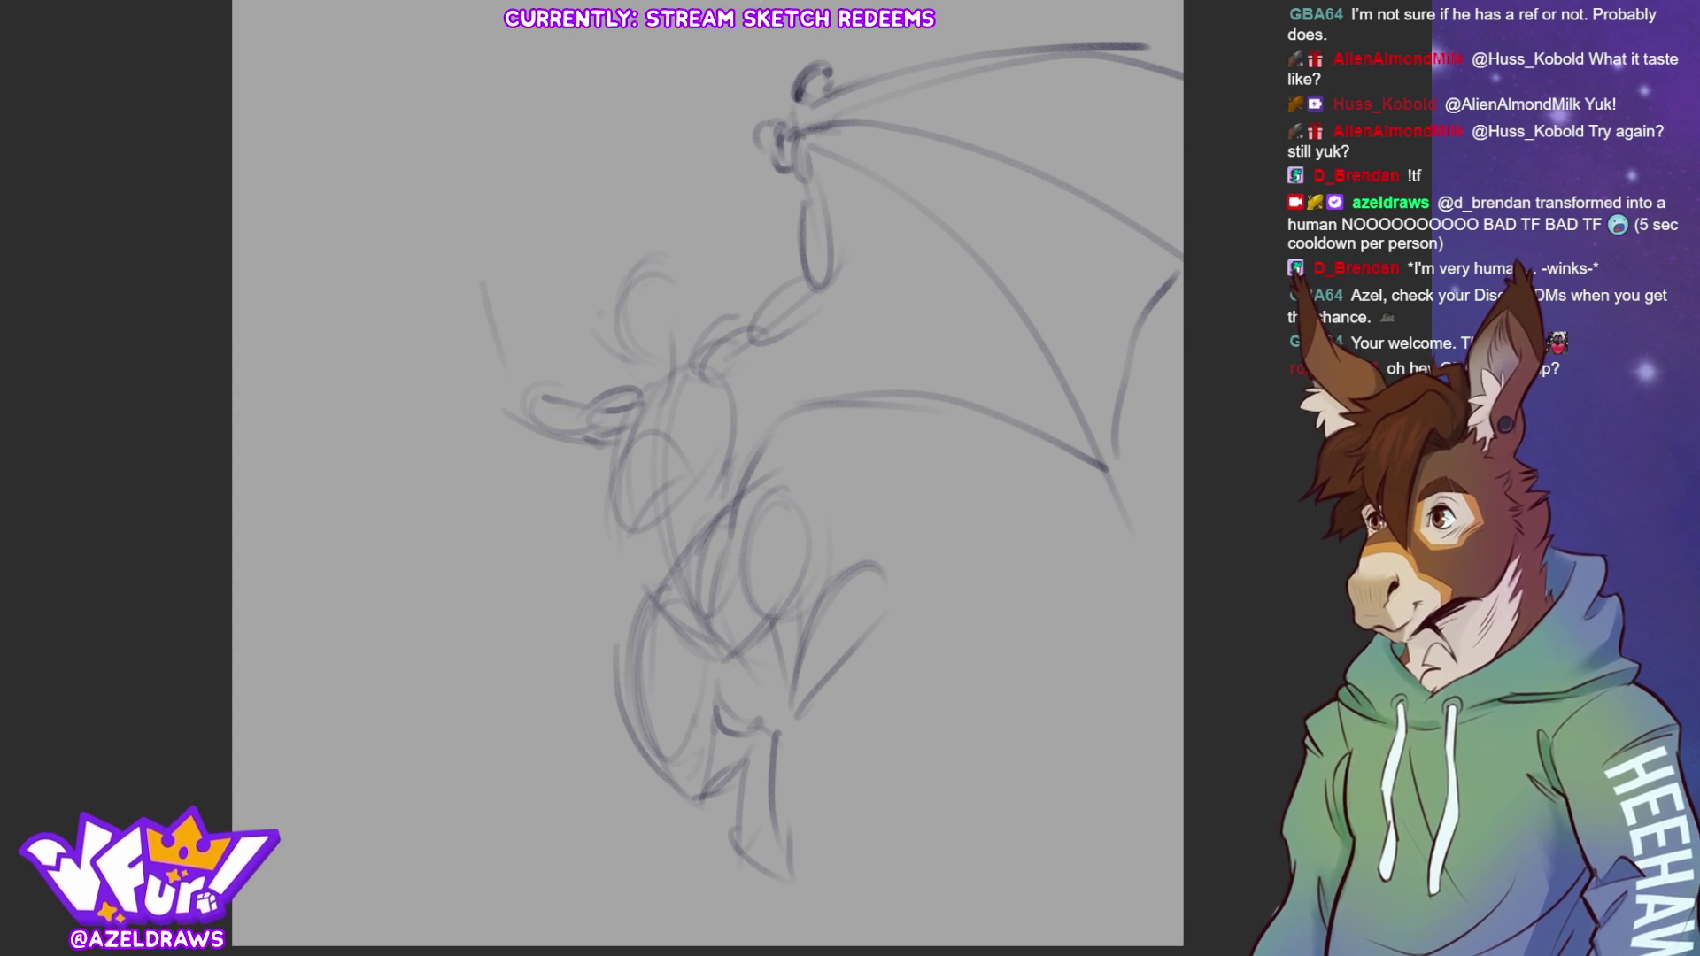
Sketch the second hand and a left wing with leading edge, finger line, outer arc and scalloped membranes
{"action": "mouse_move", "coordinate": [448, 113]}
{"action": "left_mouse_down"}
{"action": "mouse_move", "coordinate": [496, 86]}
{"action": "mouse_move", "coordinate": [425, 139]}
{"action": "mouse_move", "coordinate": [494, 122]}
{"action": "mouse_move", "coordinate": [410, 217]}
{"action": "mouse_move", "coordinate": [317, 635]}
{"action": "left_mouse_up"}
{"action": "mouse_move", "coordinate": [430, 130]}
{"action": "left_mouse_down"}
{"action": "mouse_move", "coordinate": [365, 171]}
{"action": "mouse_move", "coordinate": [194, 414]}
{"action": "mouse_move", "coordinate": [332, 186]}
{"action": "mouse_move", "coordinate": [280, 282]}
{"action": "left_mouse_up"}
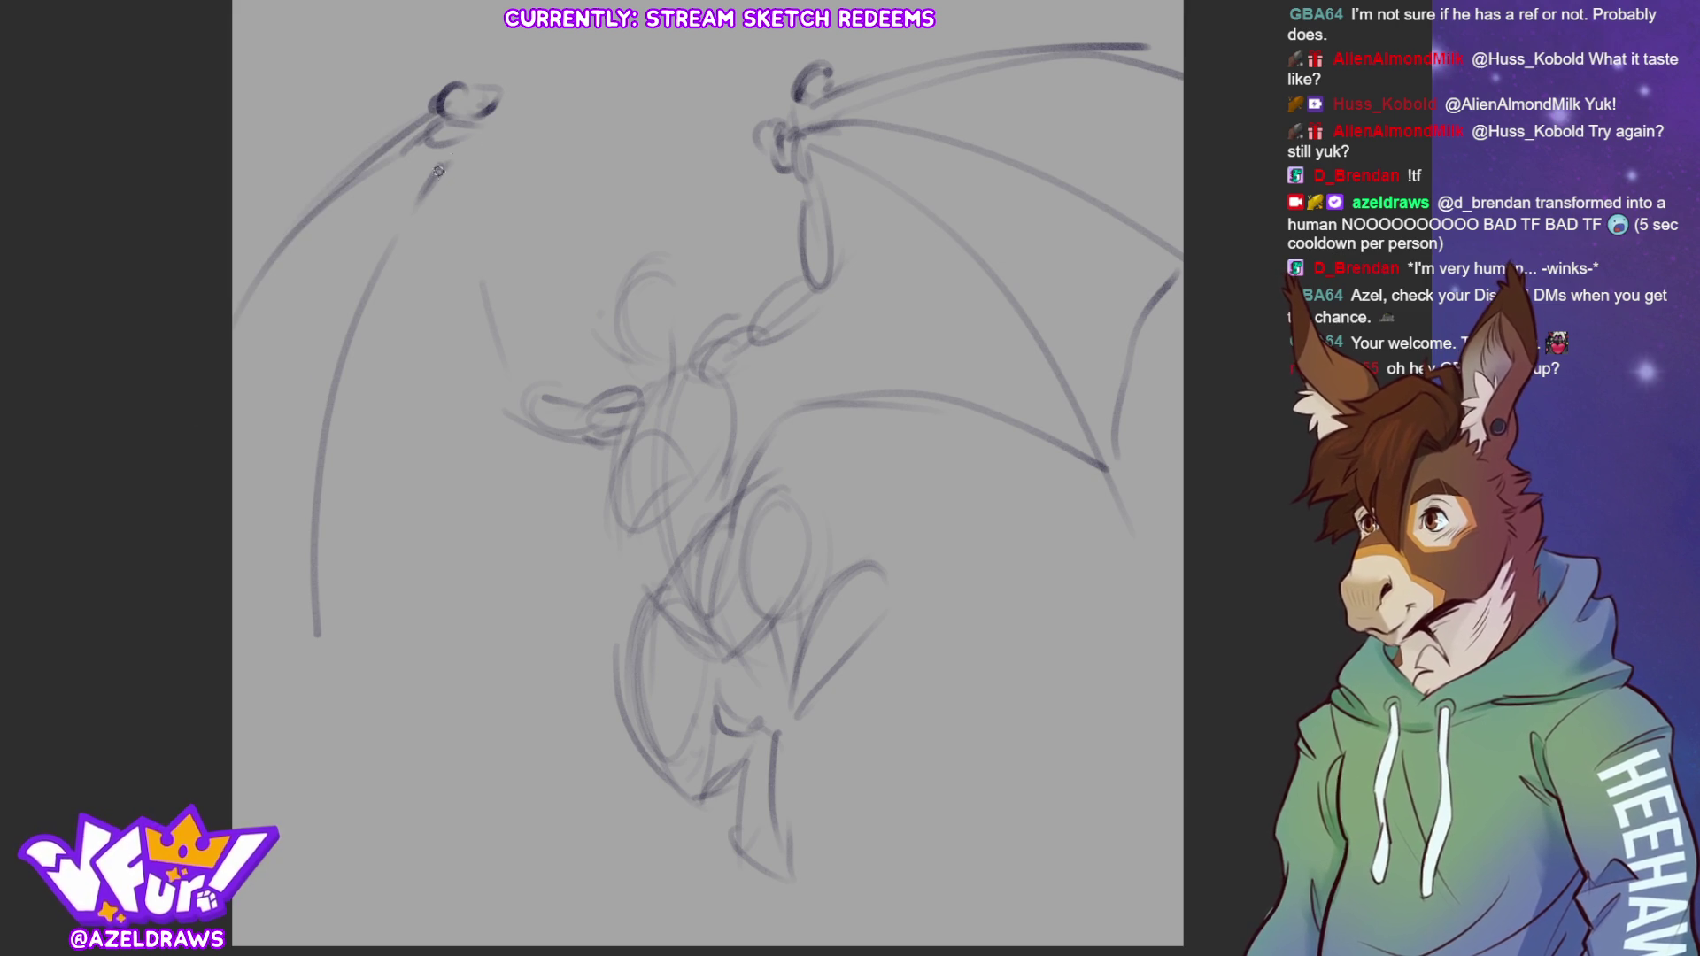
{"action": "left_click_drag", "start_coordinate": [394, 276], "coordinate": [387, 401]}
{"action": "left_click_drag", "start_coordinate": [236, 507], "coordinate": [416, 850]}
{"action": "mouse_move", "coordinate": [363, 482]}
{"action": "left_mouse_down"}
{"action": "mouse_move", "coordinate": [325, 647]}
{"action": "mouse_move", "coordinate": [408, 440]}
{"action": "mouse_move", "coordinate": [475, 434]}
{"action": "mouse_move", "coordinate": [520, 500]}
{"action": "mouse_move", "coordinate": [558, 487]}
{"action": "mouse_move", "coordinate": [620, 534]}
{"action": "left_mouse_up"}
{"action": "left_click_drag", "start_coordinate": [536, 467], "coordinate": [636, 620]}
{"action": "mouse_move", "coordinate": [585, 504]}
{"action": "left_mouse_down"}
{"action": "mouse_move", "coordinate": [391, 495]}
{"action": "mouse_move", "coordinate": [380, 408]}
{"action": "left_mouse_up"}
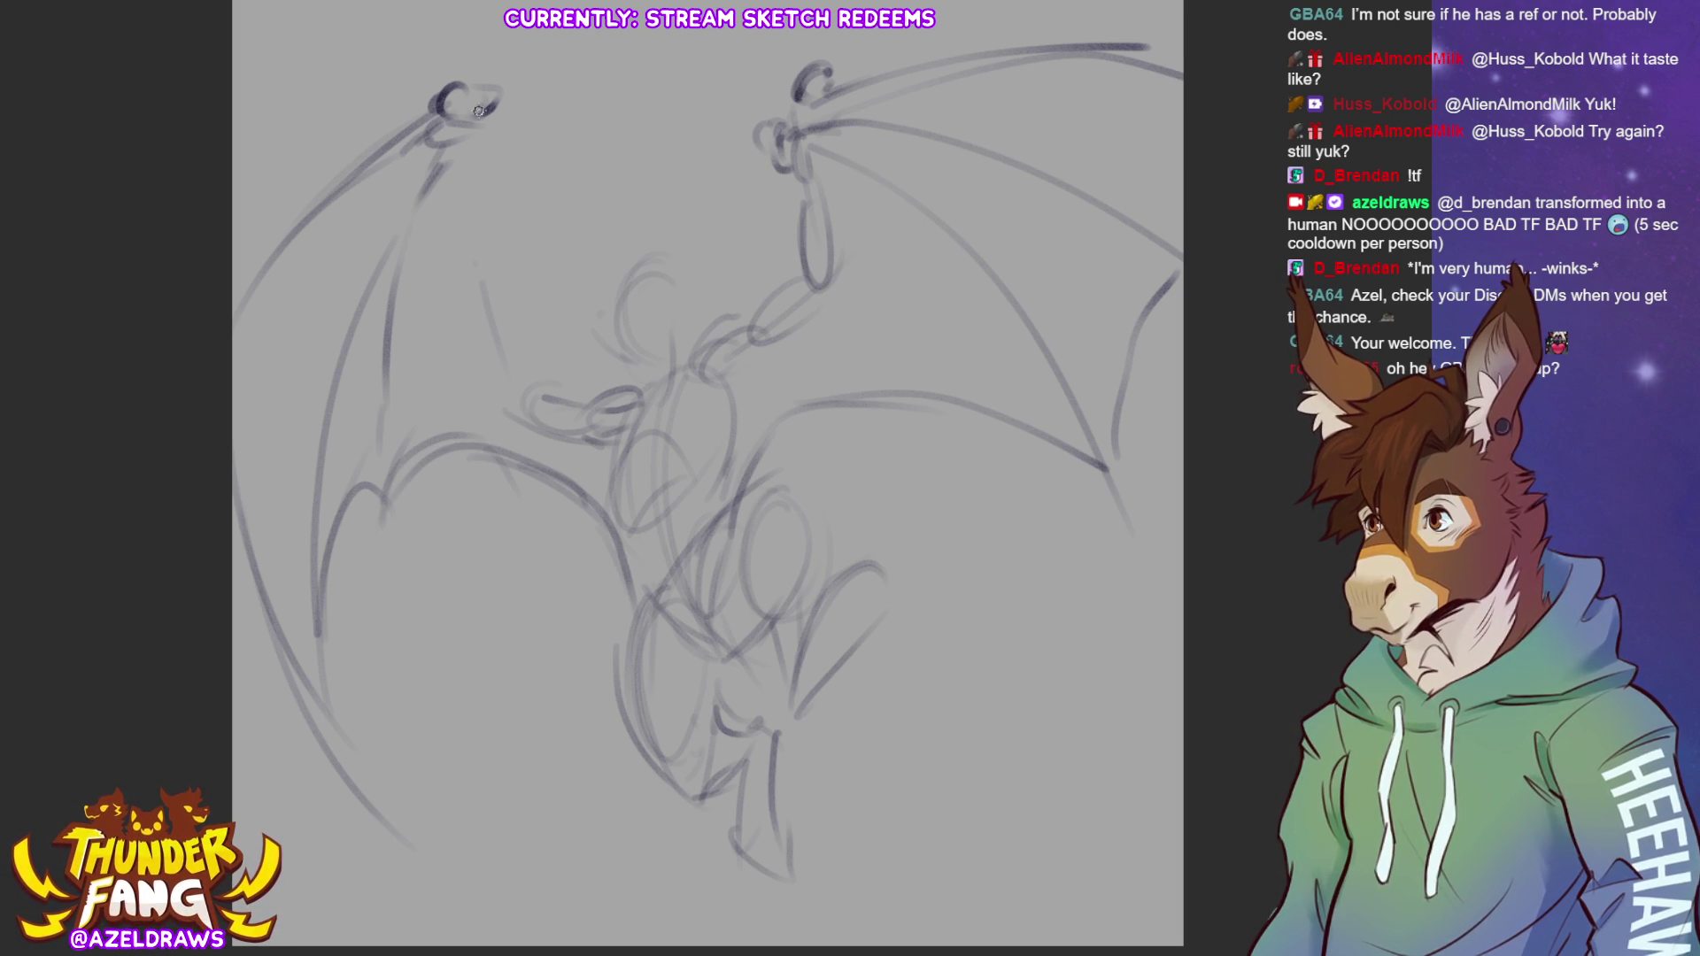
{"action": "left_click_drag", "start_coordinate": [597, 487], "coordinate": [485, 422]}
Undo the stray line, then select the left wing and stretch it so its tip sits lower
{"action": "key", "text": "ctrl+z"}
{"action": "mouse_move", "coordinate": [529, 85]}
{"action": "left_mouse_down"}
{"action": "mouse_move", "coordinate": [341, 624]}
{"action": "mouse_move", "coordinate": [142, 469]}
{"action": "mouse_move", "coordinate": [531, 84]}
{"action": "left_mouse_up"}
{"action": "key", "text": "ctrl+t"}
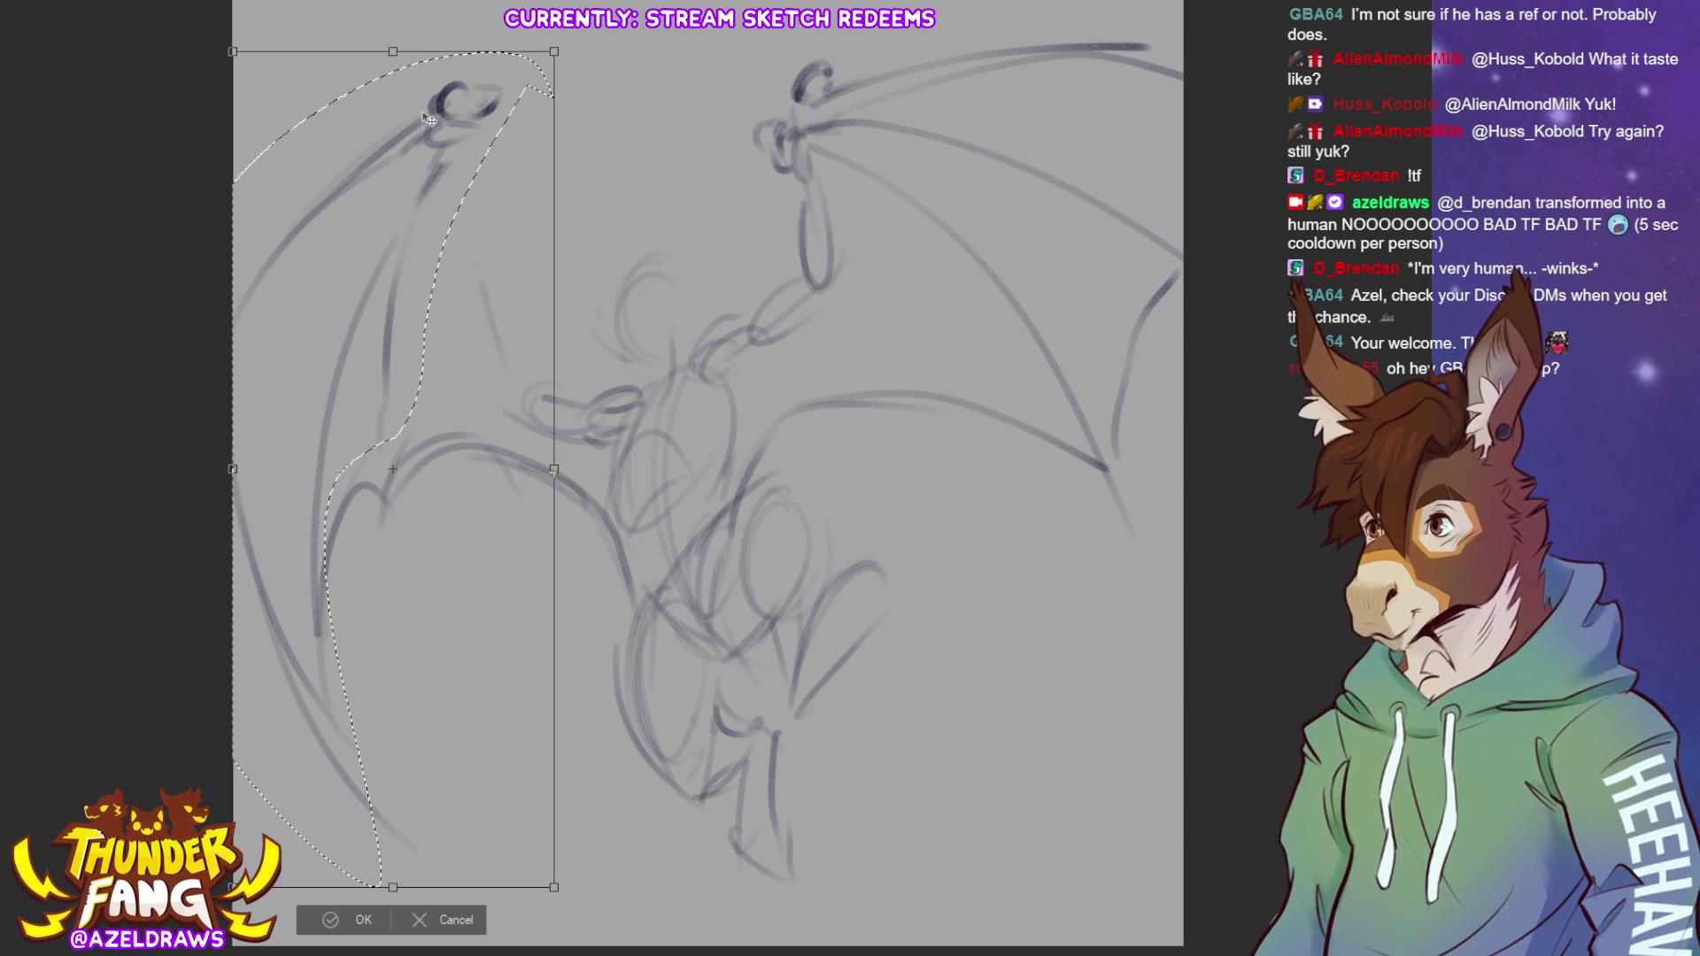
{"action": "mouse_move", "coordinate": [392, 51]}
{"action": "left_mouse_down"}
{"action": "mouse_move", "coordinate": [390, 149]}
{"action": "mouse_move", "coordinate": [325, 186]}
{"action": "mouse_move", "coordinate": [341, 187]}
{"action": "left_mouse_up"}
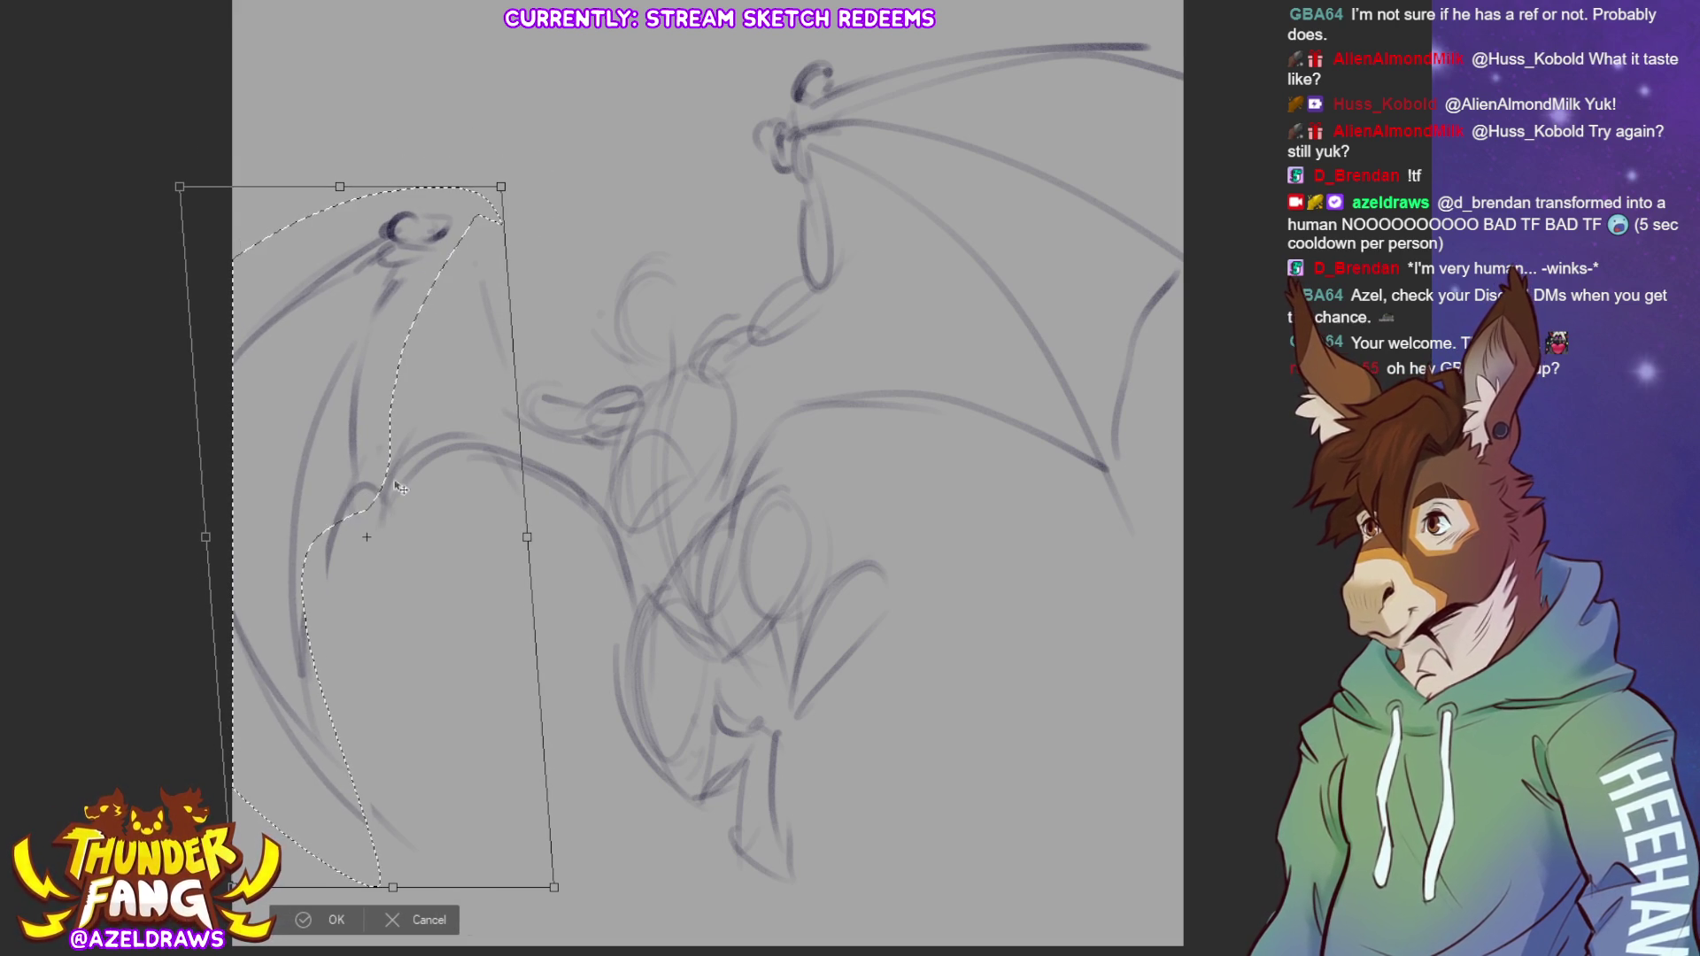
{"action": "left_click_drag", "start_coordinate": [393, 886], "coordinate": [428, 951]}
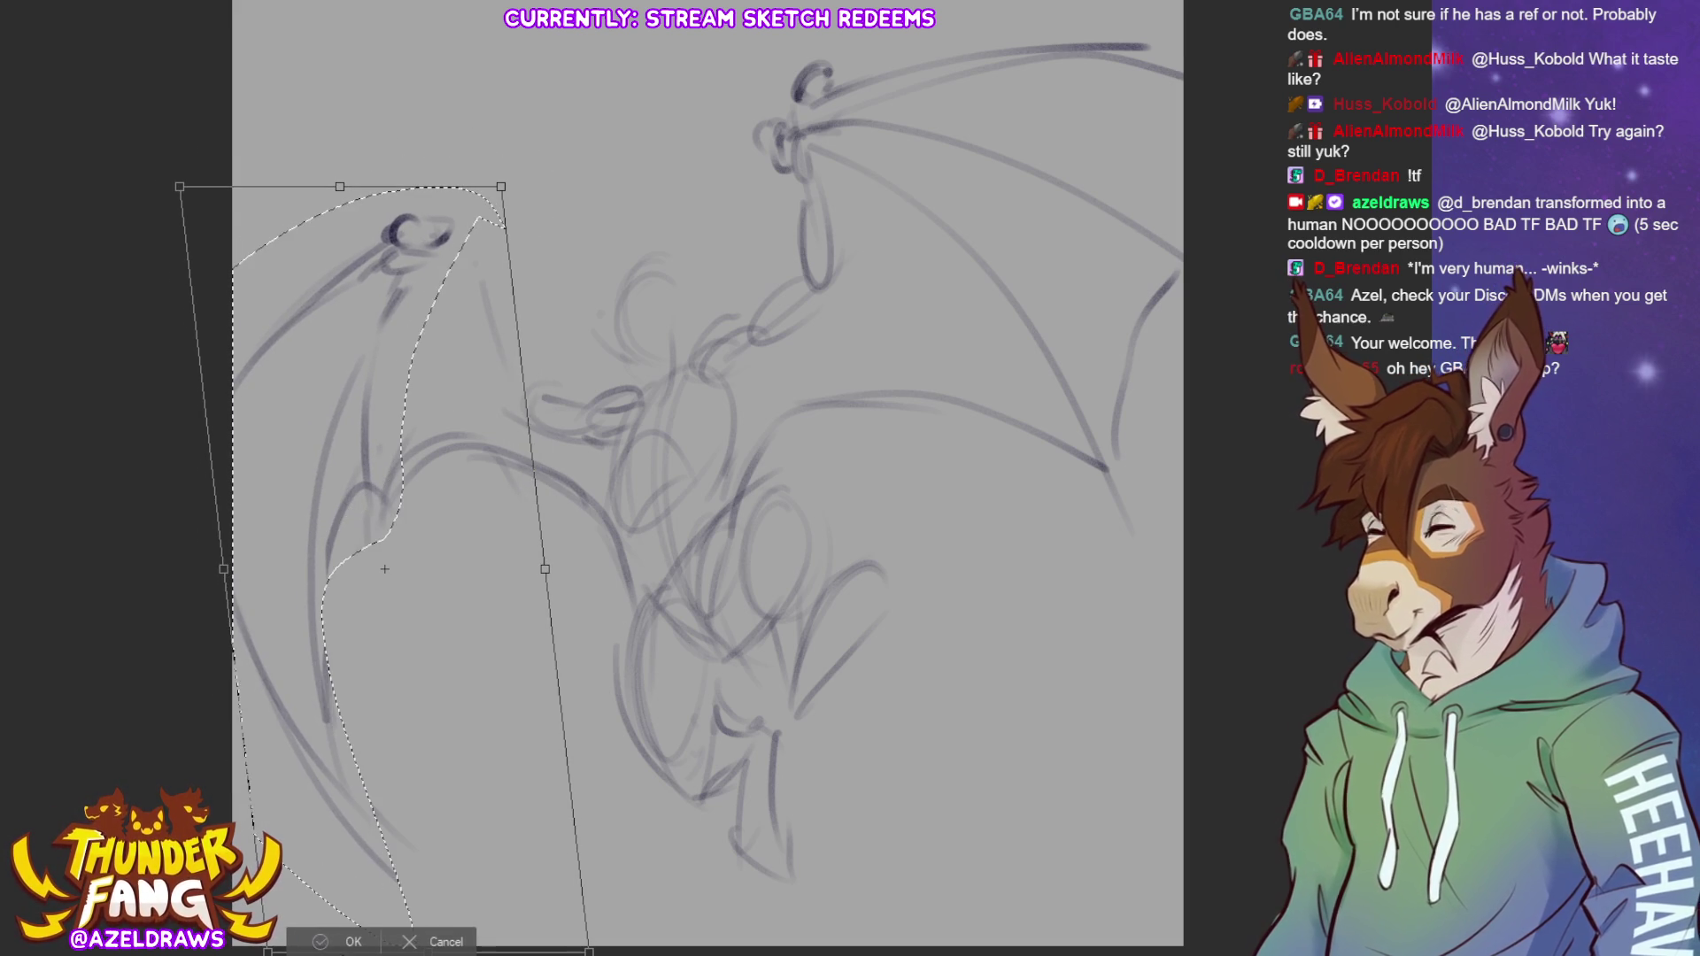
{"action": "key", "text": "Return"}
{"action": "key", "text": "ctrl+d"}
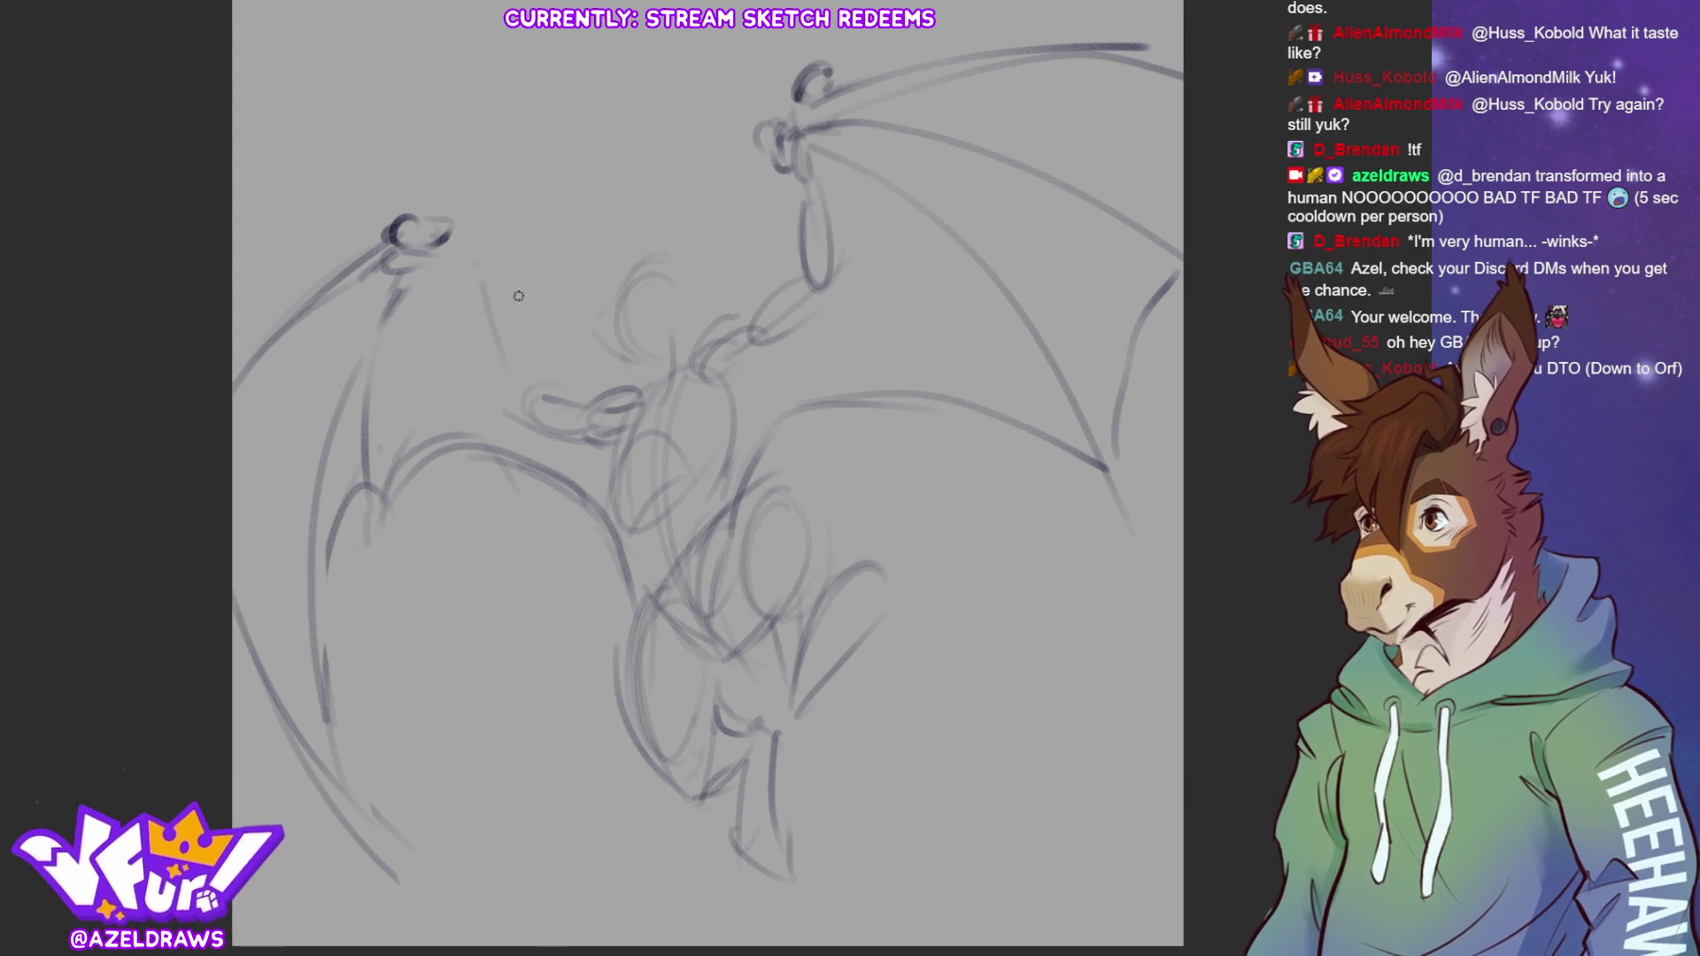
Redraw the left wing's front and leading edges, plus its inner and middle lines
{"action": "left_click_drag", "start_coordinate": [449, 241], "coordinate": [473, 301]}
{"action": "left_click_drag", "start_coordinate": [450, 241], "coordinate": [496, 394]}
{"action": "mouse_move", "coordinate": [462, 330]}
{"action": "left_mouse_down"}
{"action": "mouse_move", "coordinate": [518, 400]}
{"action": "mouse_move", "coordinate": [514, 365]}
{"action": "left_mouse_up"}
{"action": "mouse_move", "coordinate": [448, 257]}
{"action": "left_mouse_down"}
{"action": "mouse_move", "coordinate": [478, 286]}
{"action": "mouse_move", "coordinate": [383, 340]}
{"action": "mouse_move", "coordinate": [317, 680]}
{"action": "left_mouse_up"}
{"action": "left_click_drag", "start_coordinate": [359, 438], "coordinate": [340, 749]}
{"action": "left_click_drag", "start_coordinate": [364, 270], "coordinate": [235, 435]}
{"action": "left_click_drag", "start_coordinate": [396, 347], "coordinate": [354, 556]}
Darken the left wing joint and the raised lower-right foot
{"action": "left_click_drag", "start_coordinate": [459, 276], "coordinate": [439, 228]}
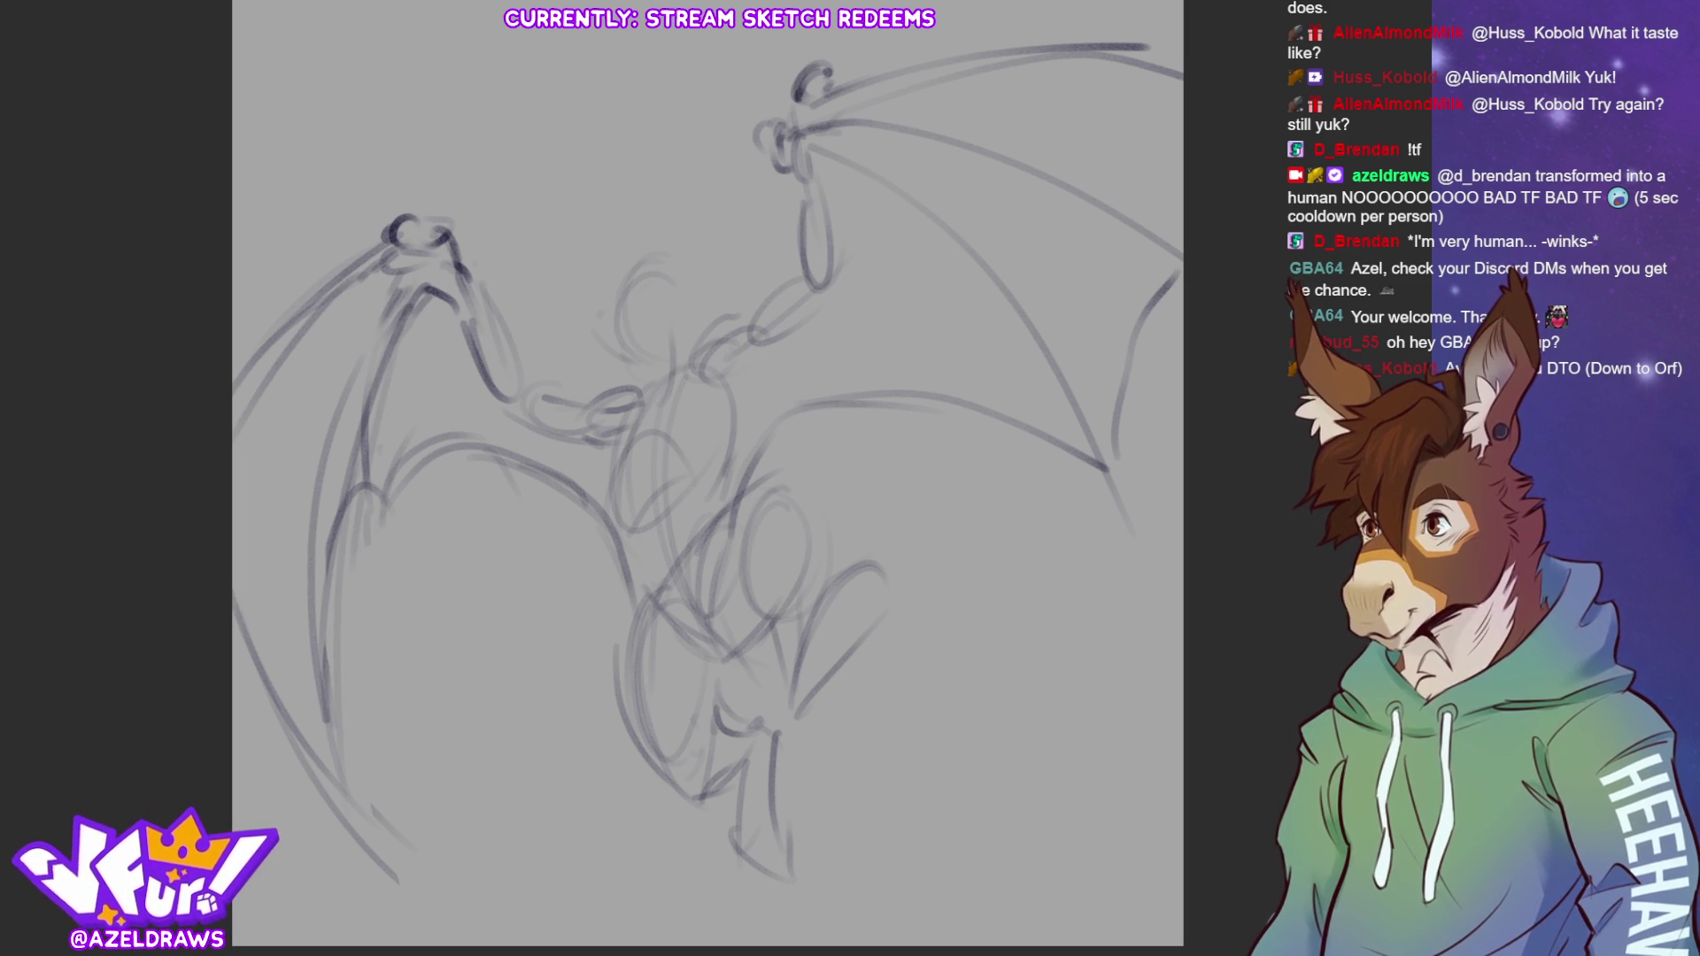
{"action": "left_click_drag", "start_coordinate": [810, 612], "coordinate": [896, 581]}
{"action": "left_click_drag", "start_coordinate": [778, 669], "coordinate": [828, 691]}
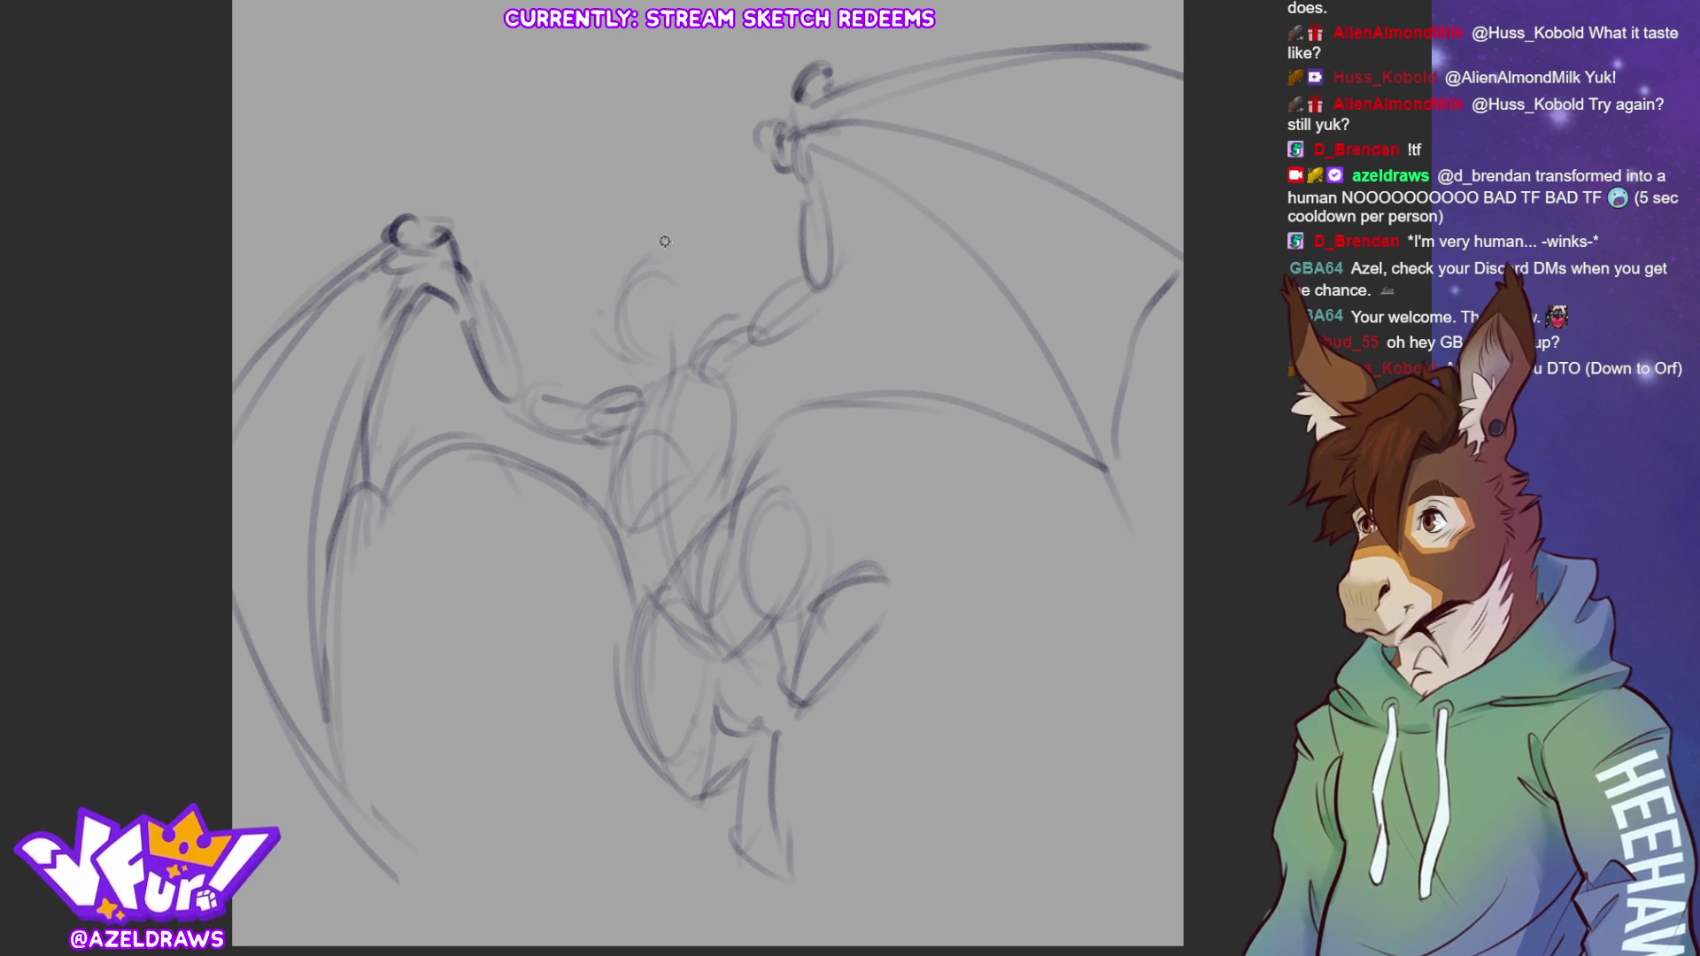
Draw two tall rabbit ears side by side on top of the head
{"action": "left_click_drag", "start_coordinate": [663, 264], "coordinate": [657, 149]}
{"action": "mouse_move", "coordinate": [702, 228]}
{"action": "left_mouse_down"}
{"action": "mouse_move", "coordinate": [672, 162]}
{"action": "mouse_move", "coordinate": [706, 266]}
{"action": "left_mouse_up"}
{"action": "mouse_move", "coordinate": [657, 147]}
{"action": "left_mouse_down"}
{"action": "mouse_move", "coordinate": [709, 270]}
{"action": "mouse_move", "coordinate": [596, 245]}
{"action": "mouse_move", "coordinate": [602, 157]}
{"action": "left_mouse_up"}
{"action": "left_click_drag", "start_coordinate": [602, 157], "coordinate": [633, 265]}
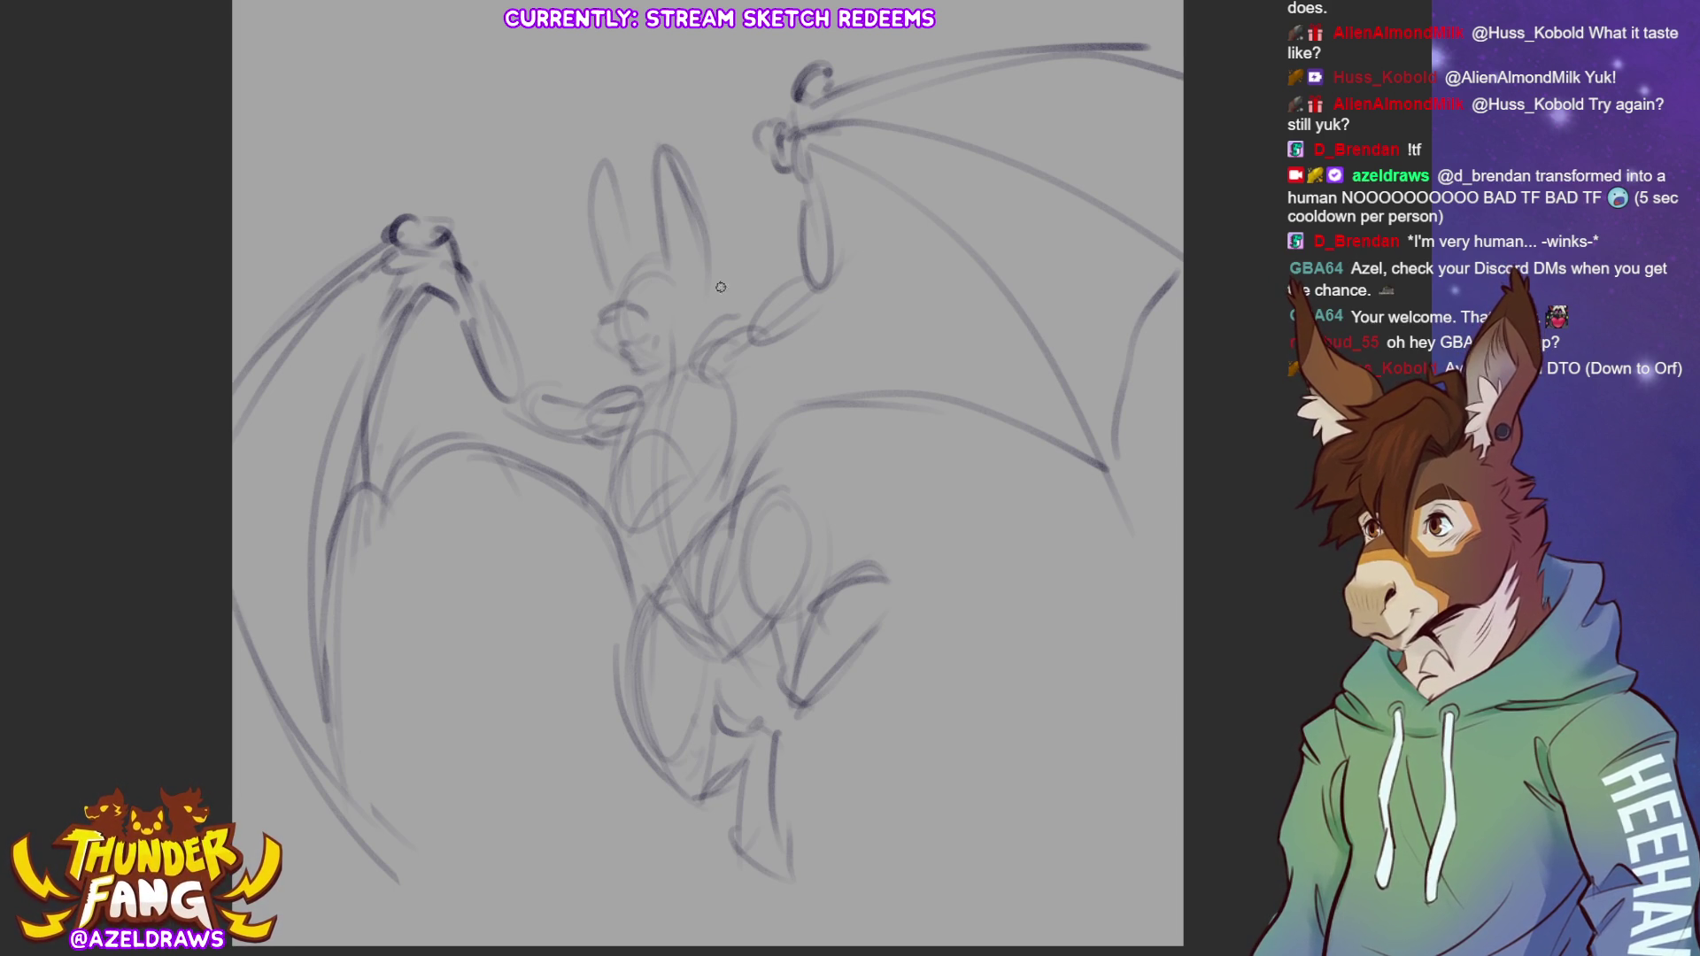
Darken the neck, chin and chest lines with pencil strokes
{"action": "left_click_drag", "start_coordinate": [709, 293], "coordinate": [709, 330]}
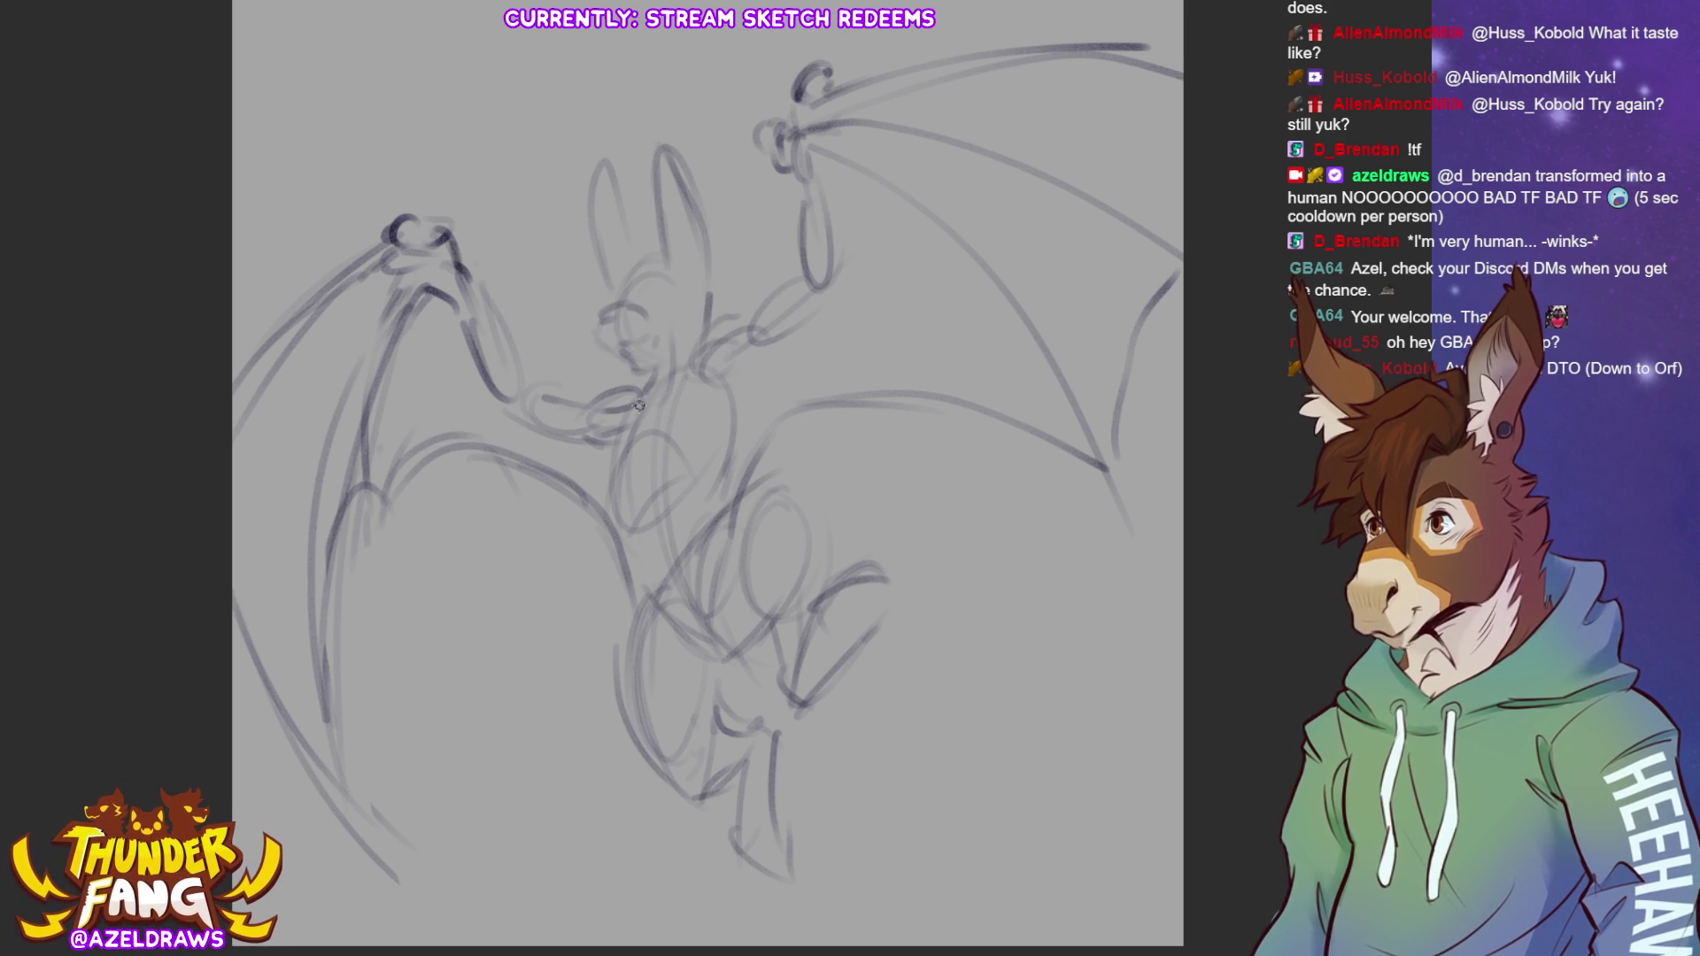
{"action": "mouse_move", "coordinate": [612, 404]}
{"action": "left_mouse_down"}
{"action": "mouse_move", "coordinate": [597, 469]}
{"action": "mouse_move", "coordinate": [622, 474]}
{"action": "left_mouse_up"}
{"action": "left_click_drag", "start_coordinate": [726, 394], "coordinate": [705, 448]}
{"action": "left_click_drag", "start_coordinate": [620, 467], "coordinate": [664, 443]}
{"action": "mouse_move", "coordinate": [696, 370]}
{"action": "left_mouse_down"}
{"action": "mouse_move", "coordinate": [603, 505]}
{"action": "mouse_move", "coordinate": [611, 574]}
{"action": "left_mouse_up"}
Extend the lines down from the chin and chest into the torso curve toward the hips
{"action": "left_click_drag", "start_coordinate": [613, 478], "coordinate": [630, 597]}
{"action": "left_click_drag", "start_coordinate": [722, 412], "coordinate": [713, 523]}
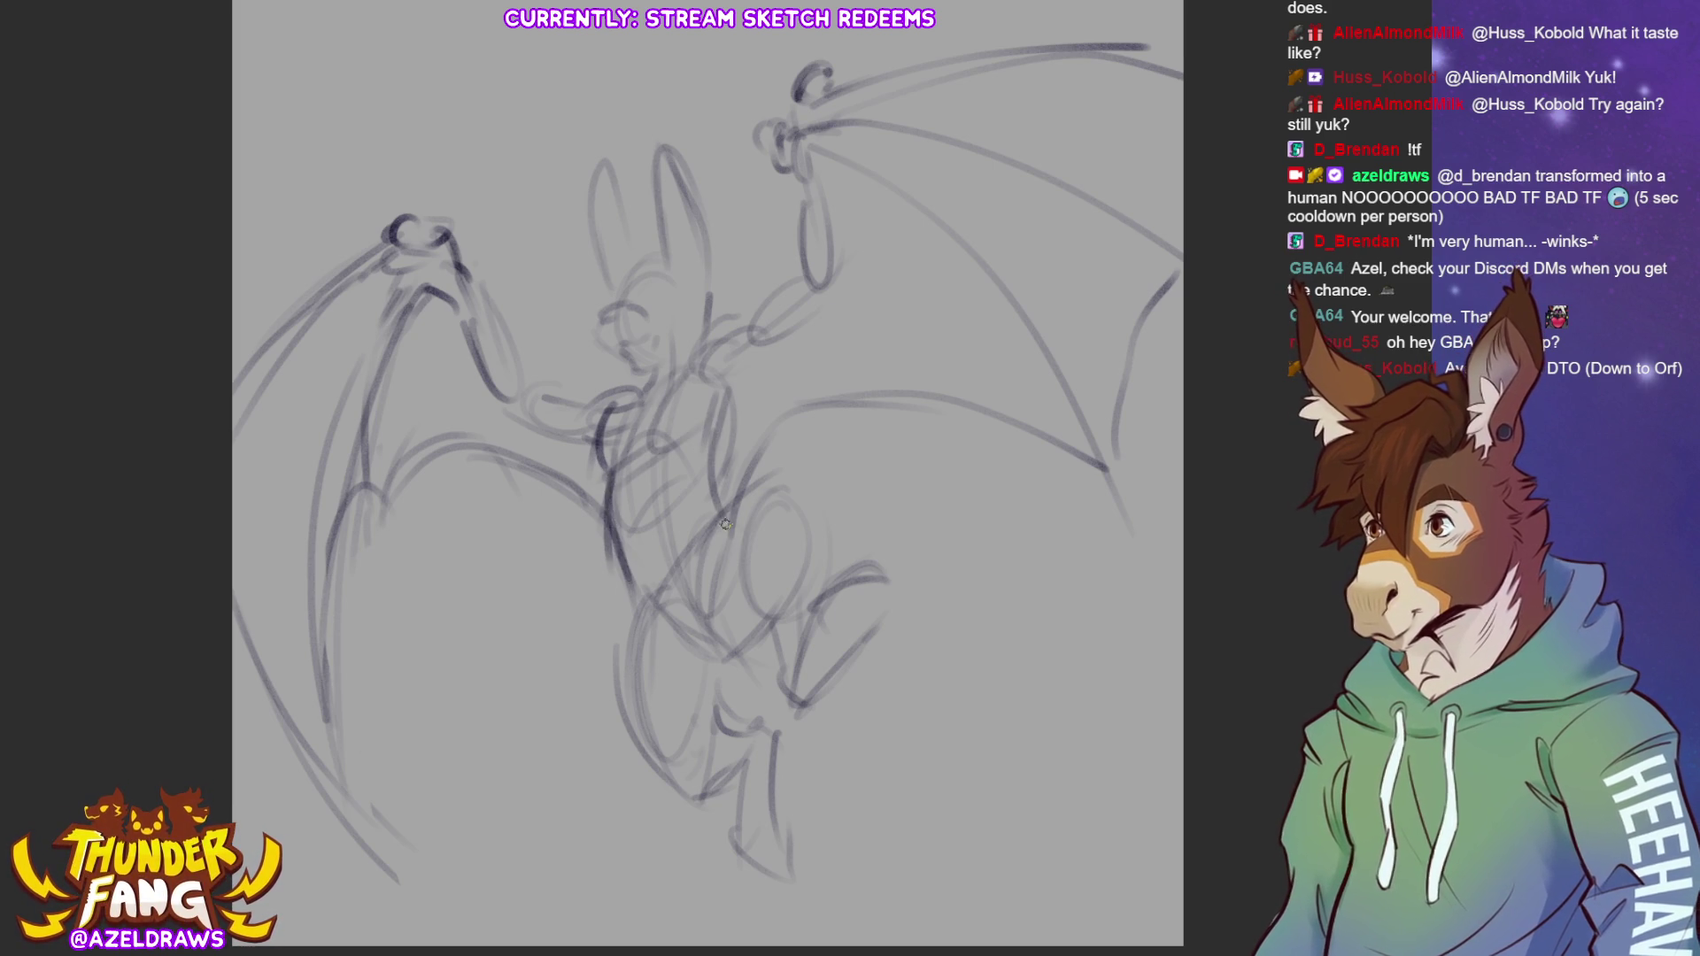
{"action": "mouse_move", "coordinate": [611, 536]}
{"action": "left_mouse_down"}
{"action": "mouse_move", "coordinate": [630, 580]}
{"action": "mouse_move", "coordinate": [709, 635]}
{"action": "left_mouse_up"}
{"action": "left_click_drag", "start_coordinate": [696, 547], "coordinate": [781, 483]}
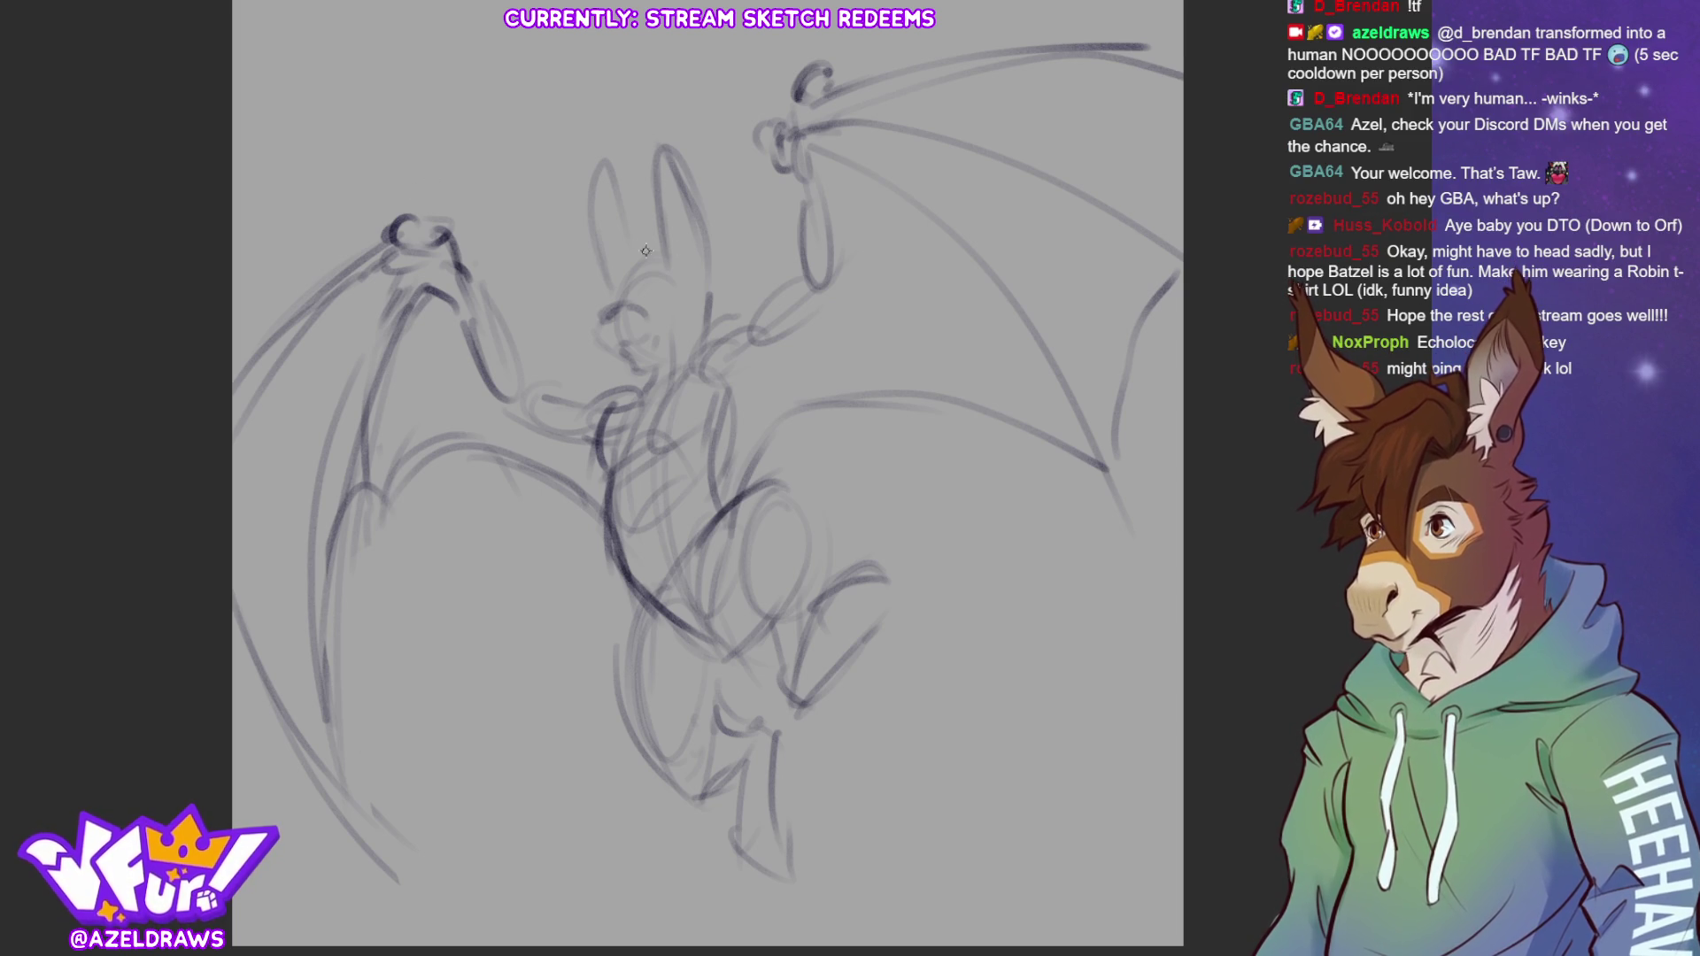
Refine the head, ears and chin, then lasso the wings and body around the head
{"action": "left_click_drag", "start_coordinate": [639, 265], "coordinate": [613, 304]}
{"action": "mouse_move", "coordinate": [657, 237]}
{"action": "left_mouse_down"}
{"action": "mouse_move", "coordinate": [621, 206]}
{"action": "mouse_move", "coordinate": [639, 239]}
{"action": "mouse_move", "coordinate": [599, 232]}
{"action": "mouse_move", "coordinate": [566, 256]}
{"action": "mouse_move", "coordinate": [591, 270]}
{"action": "mouse_move", "coordinate": [560, 308]}
{"action": "mouse_move", "coordinate": [579, 349]}
{"action": "mouse_move", "coordinate": [631, 263]}
{"action": "mouse_move", "coordinate": [656, 260]}
{"action": "left_mouse_up"}
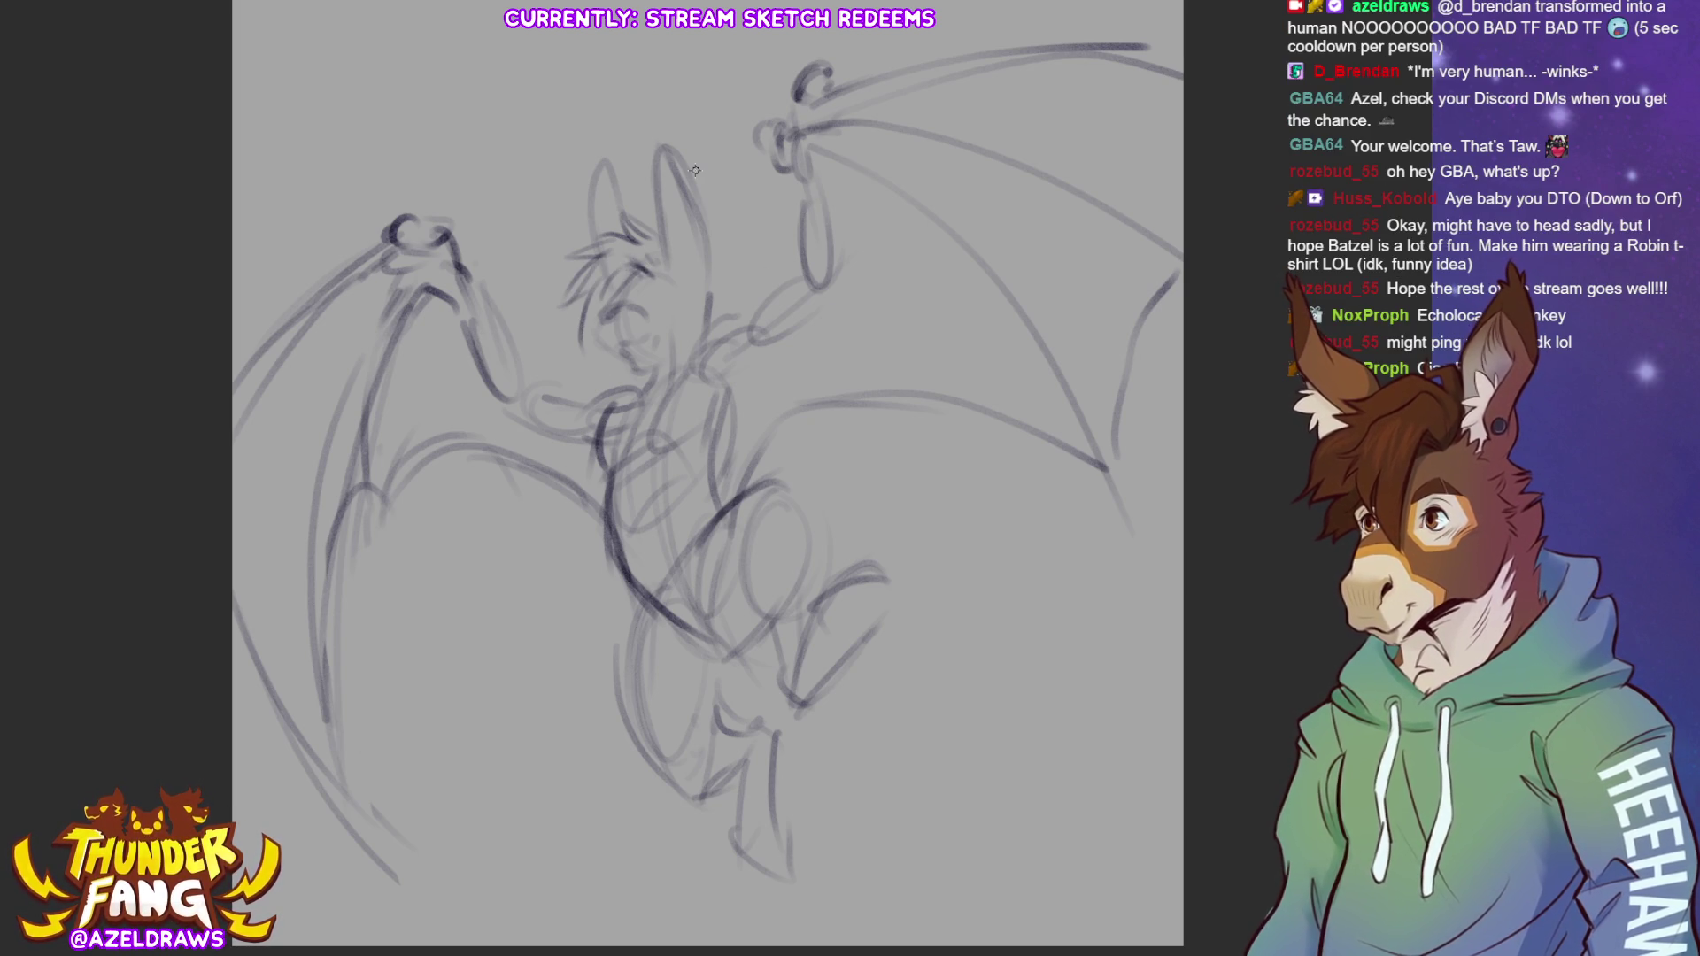
{"action": "left_click_drag", "start_coordinate": [617, 400], "coordinate": [642, 378]}
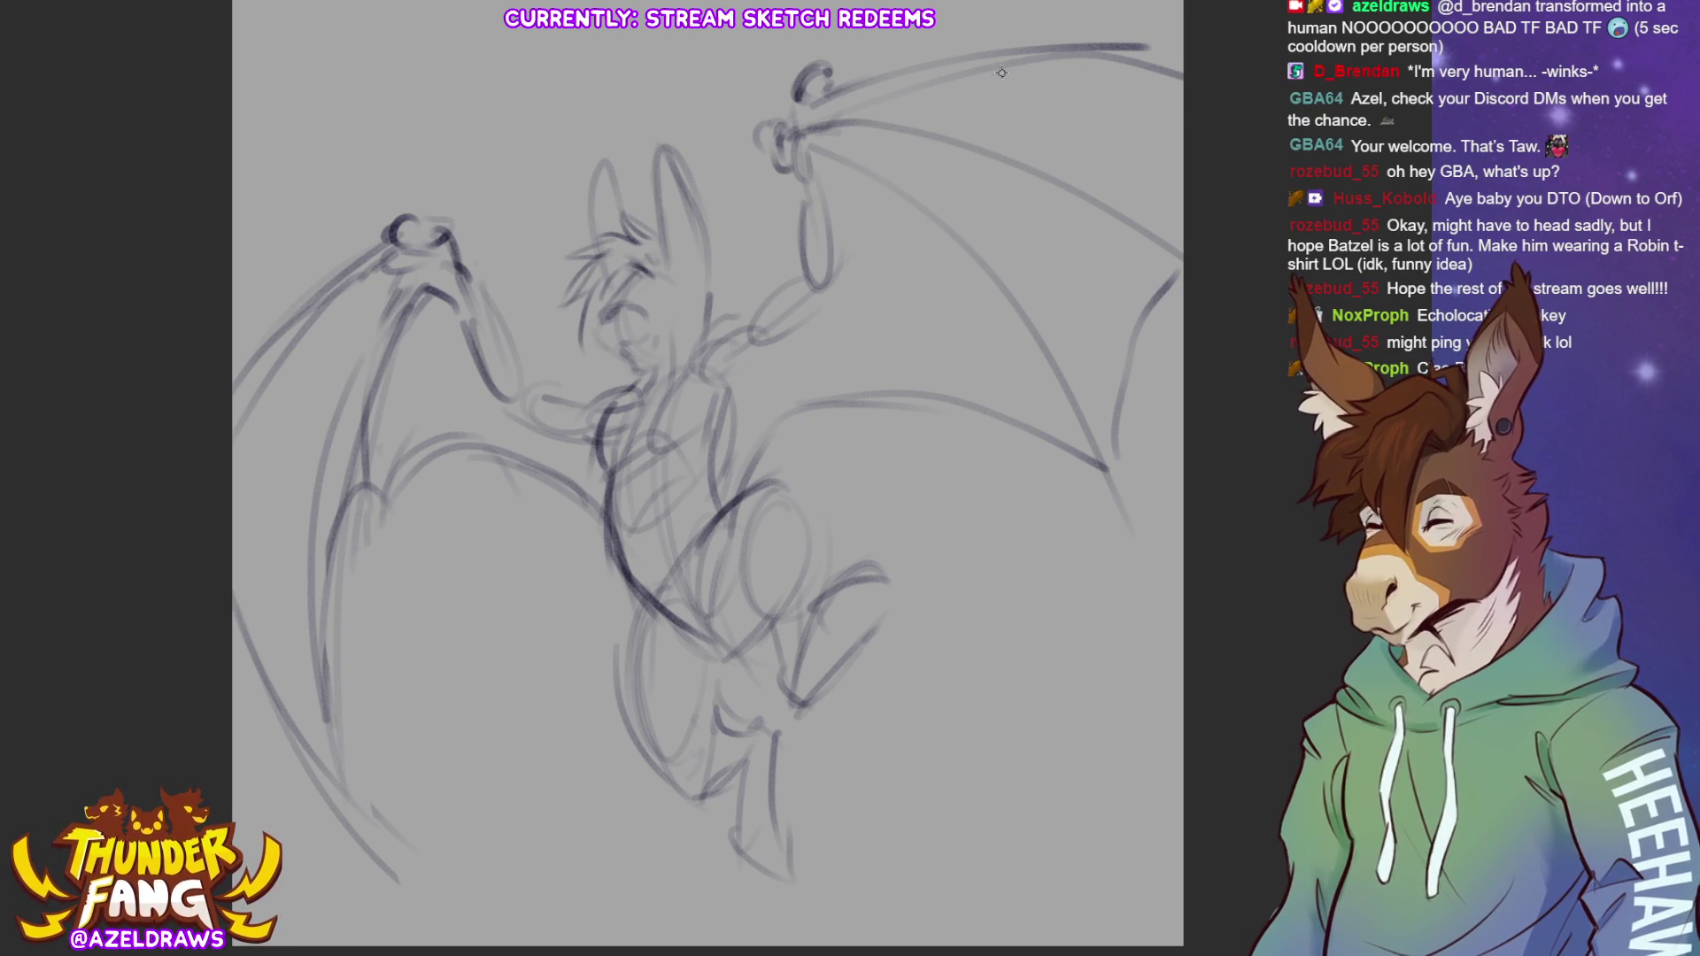
{"action": "mouse_move", "coordinate": [622, 379]}
{"action": "left_mouse_down"}
{"action": "mouse_move", "coordinate": [234, 257]}
{"action": "mouse_move", "coordinate": [385, 952]}
{"action": "mouse_move", "coordinate": [1089, 620]}
{"action": "mouse_move", "coordinate": [1160, 9]}
{"action": "mouse_move", "coordinate": [1018, 0]}
{"action": "mouse_move", "coordinate": [781, 154]}
{"action": "mouse_move", "coordinate": [748, 460]}
{"action": "mouse_move", "coordinate": [721, 512]}
{"action": "left_mouse_up"}
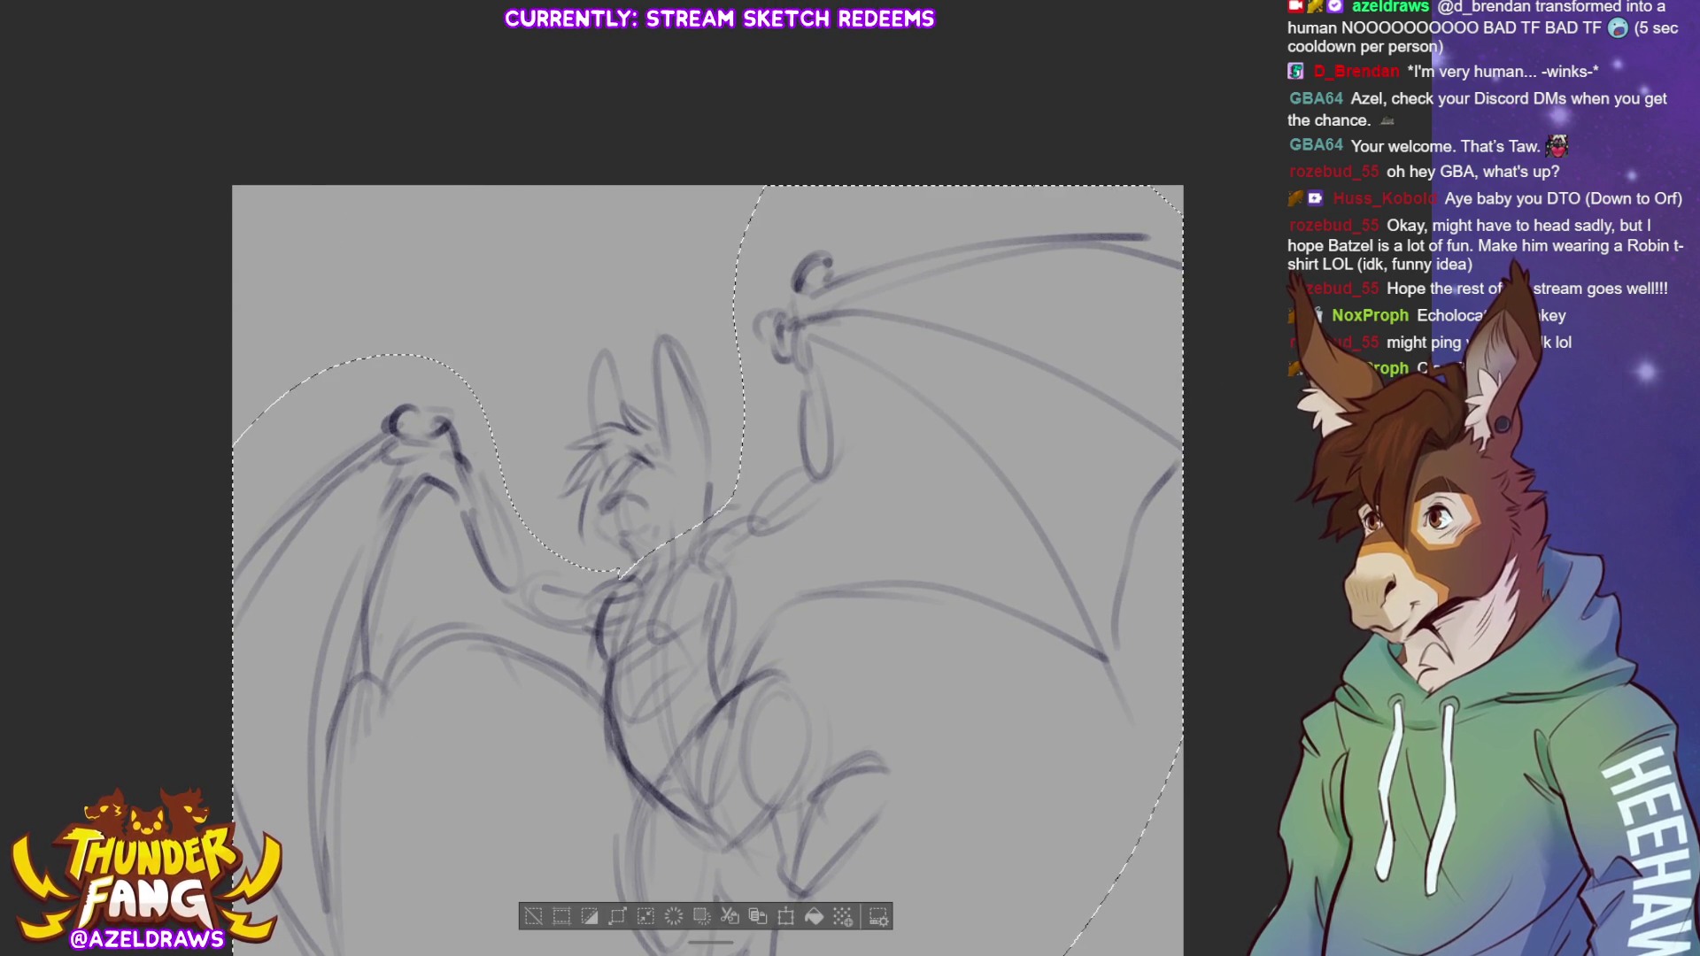
Enlarge the selected wings and body with Scale/Rotate, shift them upward and confirm
{"action": "scroll", "coordinate": [709, 567], "scroll_direction": "down", "scroll_amount": 3}
{"action": "left_click", "coordinate": [786, 916]}
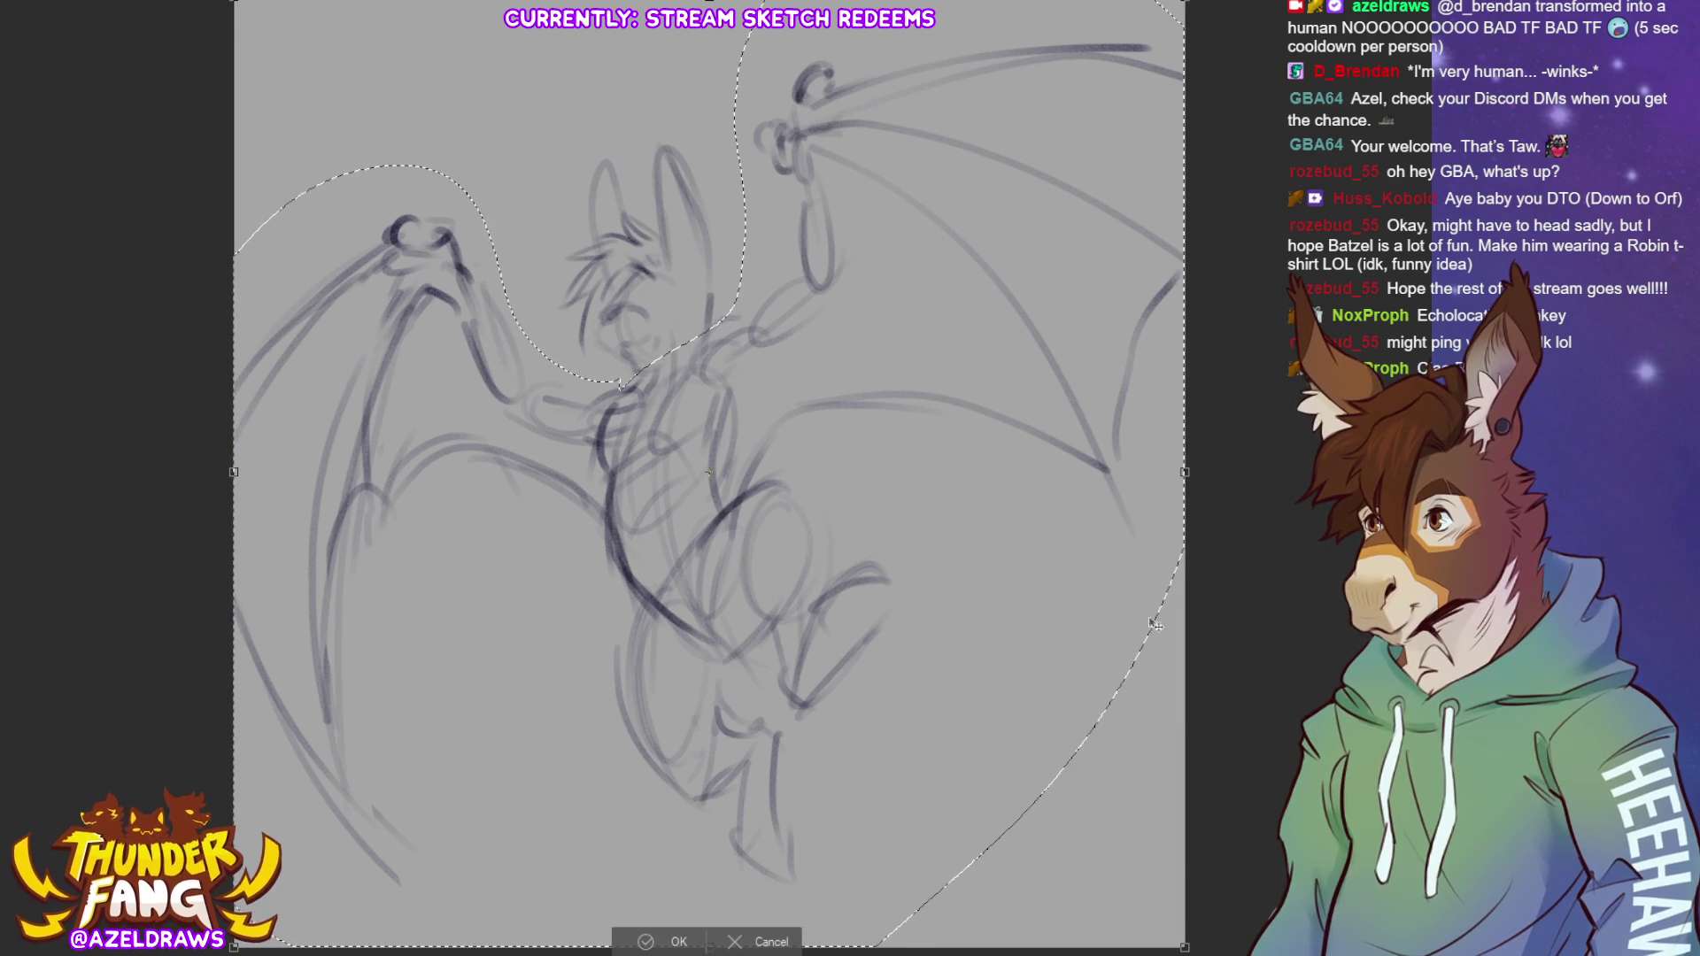
{"action": "scroll", "coordinate": [1225, 456], "scroll_direction": "down", "scroll_amount": 1}
{"action": "left_click_drag", "start_coordinate": [710, 872], "coordinate": [709, 955]}
{"action": "left_click_drag", "start_coordinate": [787, 740], "coordinate": [794, 705]}
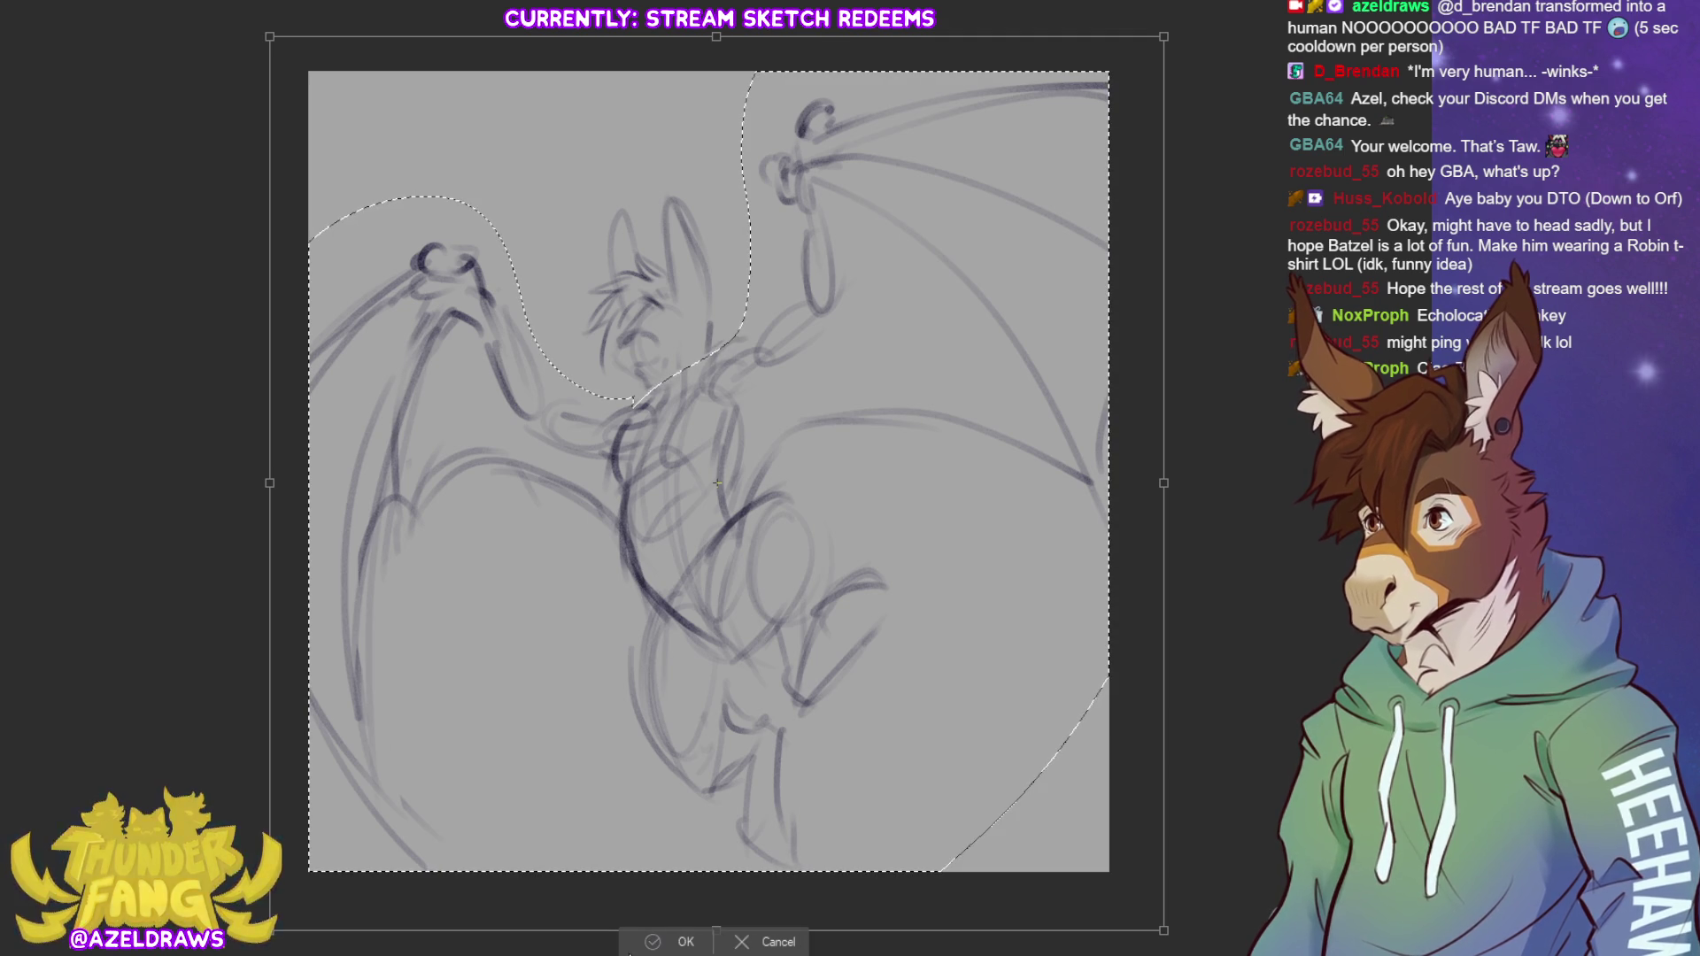
{"action": "left_click", "coordinate": [638, 942]}
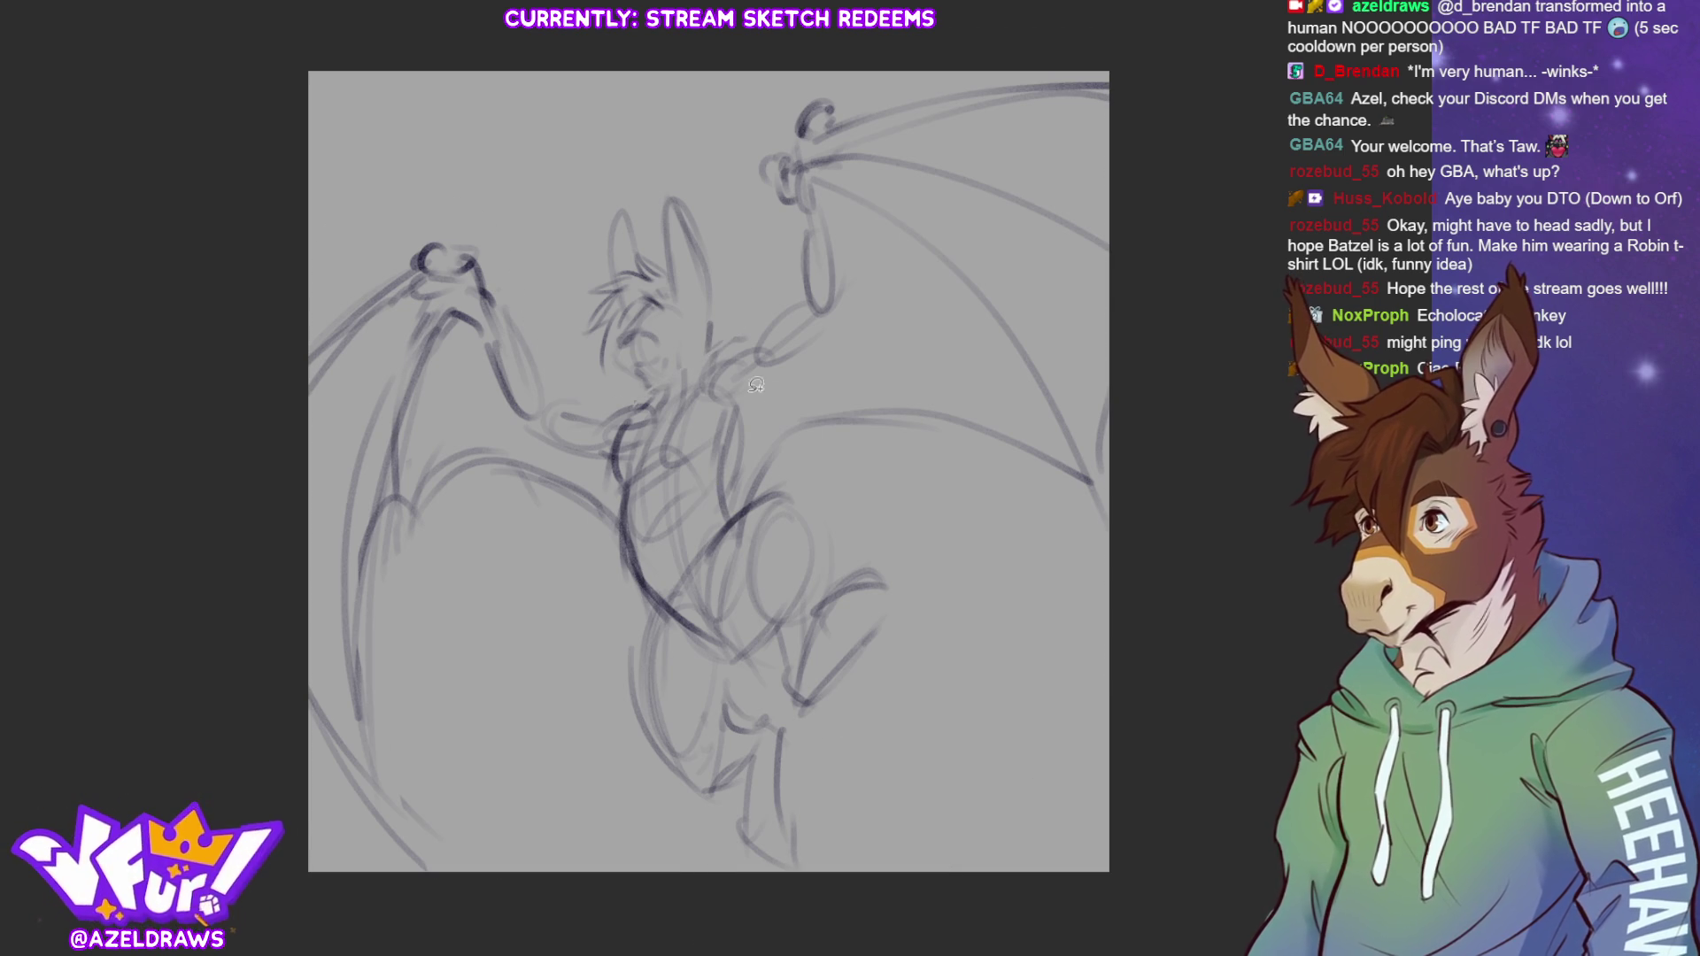
Rescale and reposition the whole sketch with Ctrl+T so the right wing reaches the edge
{"action": "key", "text": "ctrl+t"}
{"action": "left_click_drag", "start_coordinate": [269, 81], "coordinate": [213, 9]}
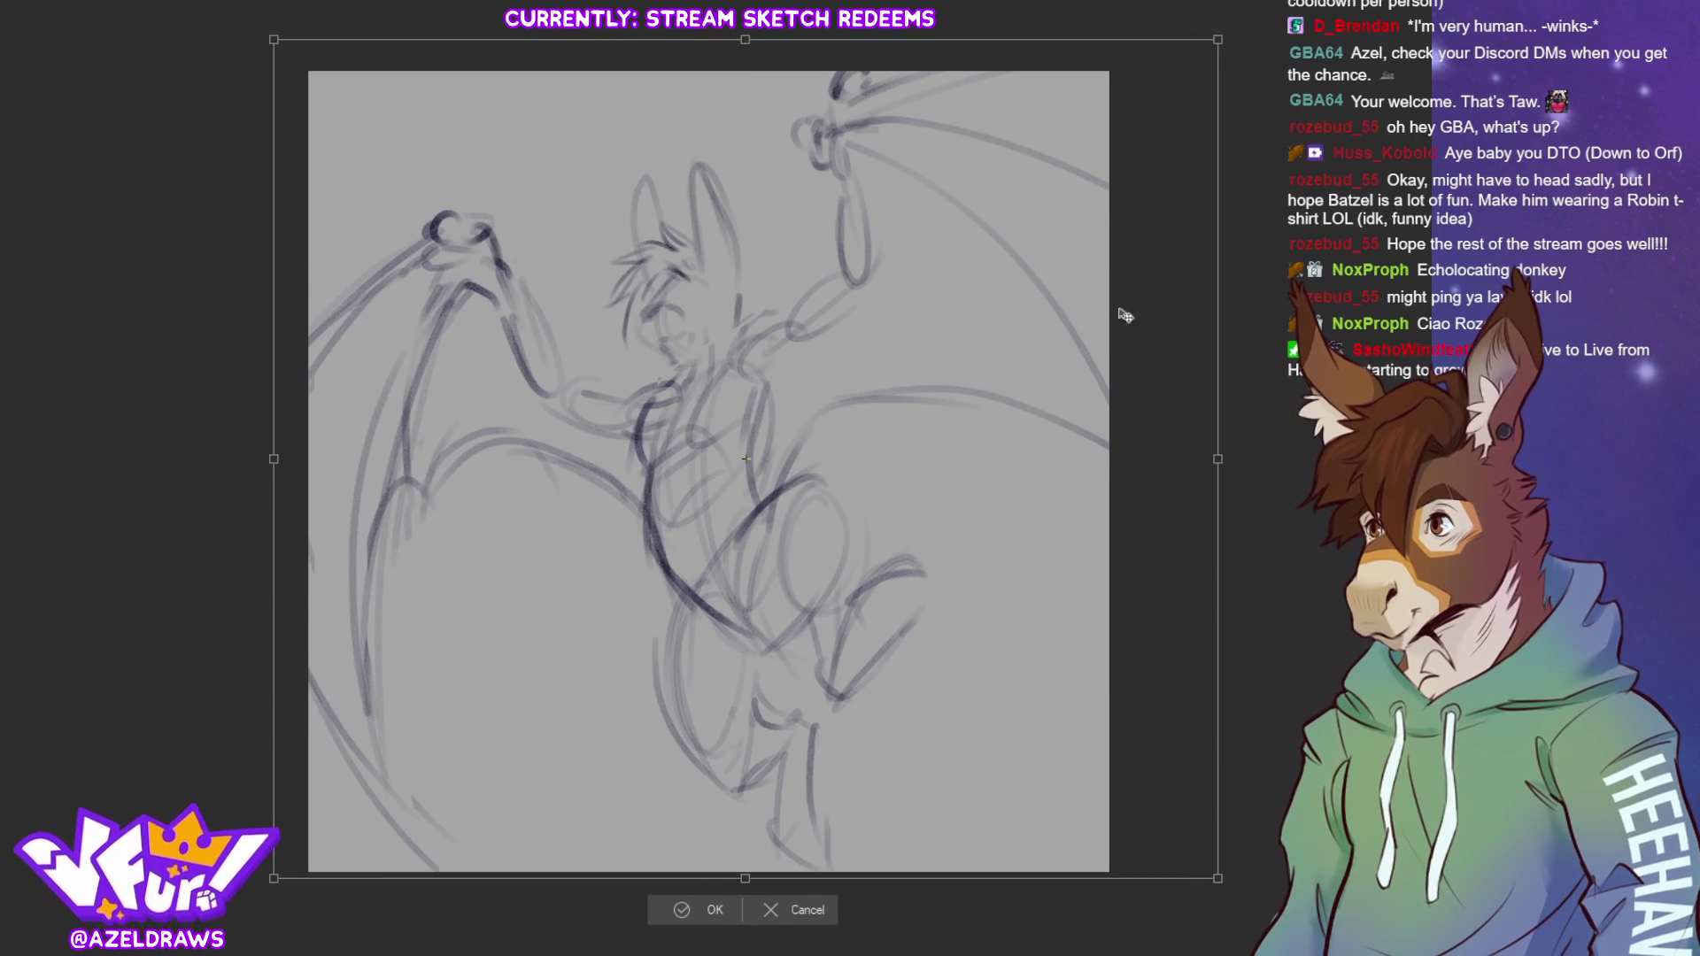
{"action": "left_click_drag", "start_coordinate": [1208, 461], "coordinate": [1160, 453]}
{"action": "left_click_drag", "start_coordinate": [1003, 496], "coordinate": [1005, 484]}
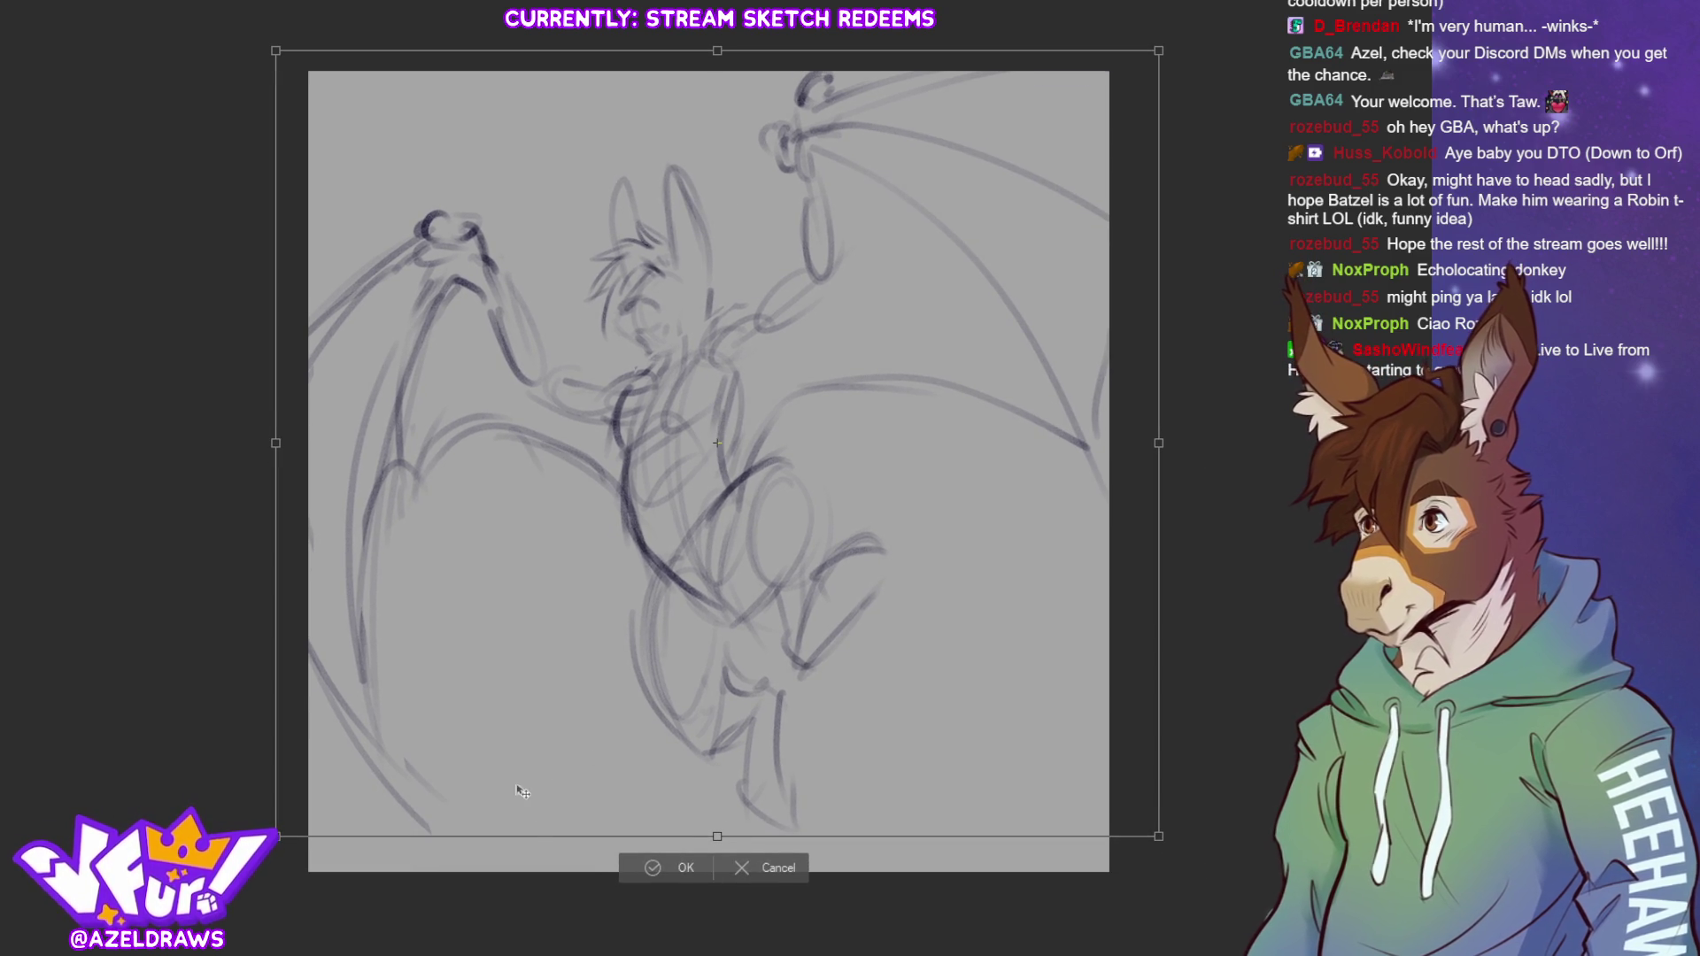
{"action": "left_click", "coordinate": [644, 871]}
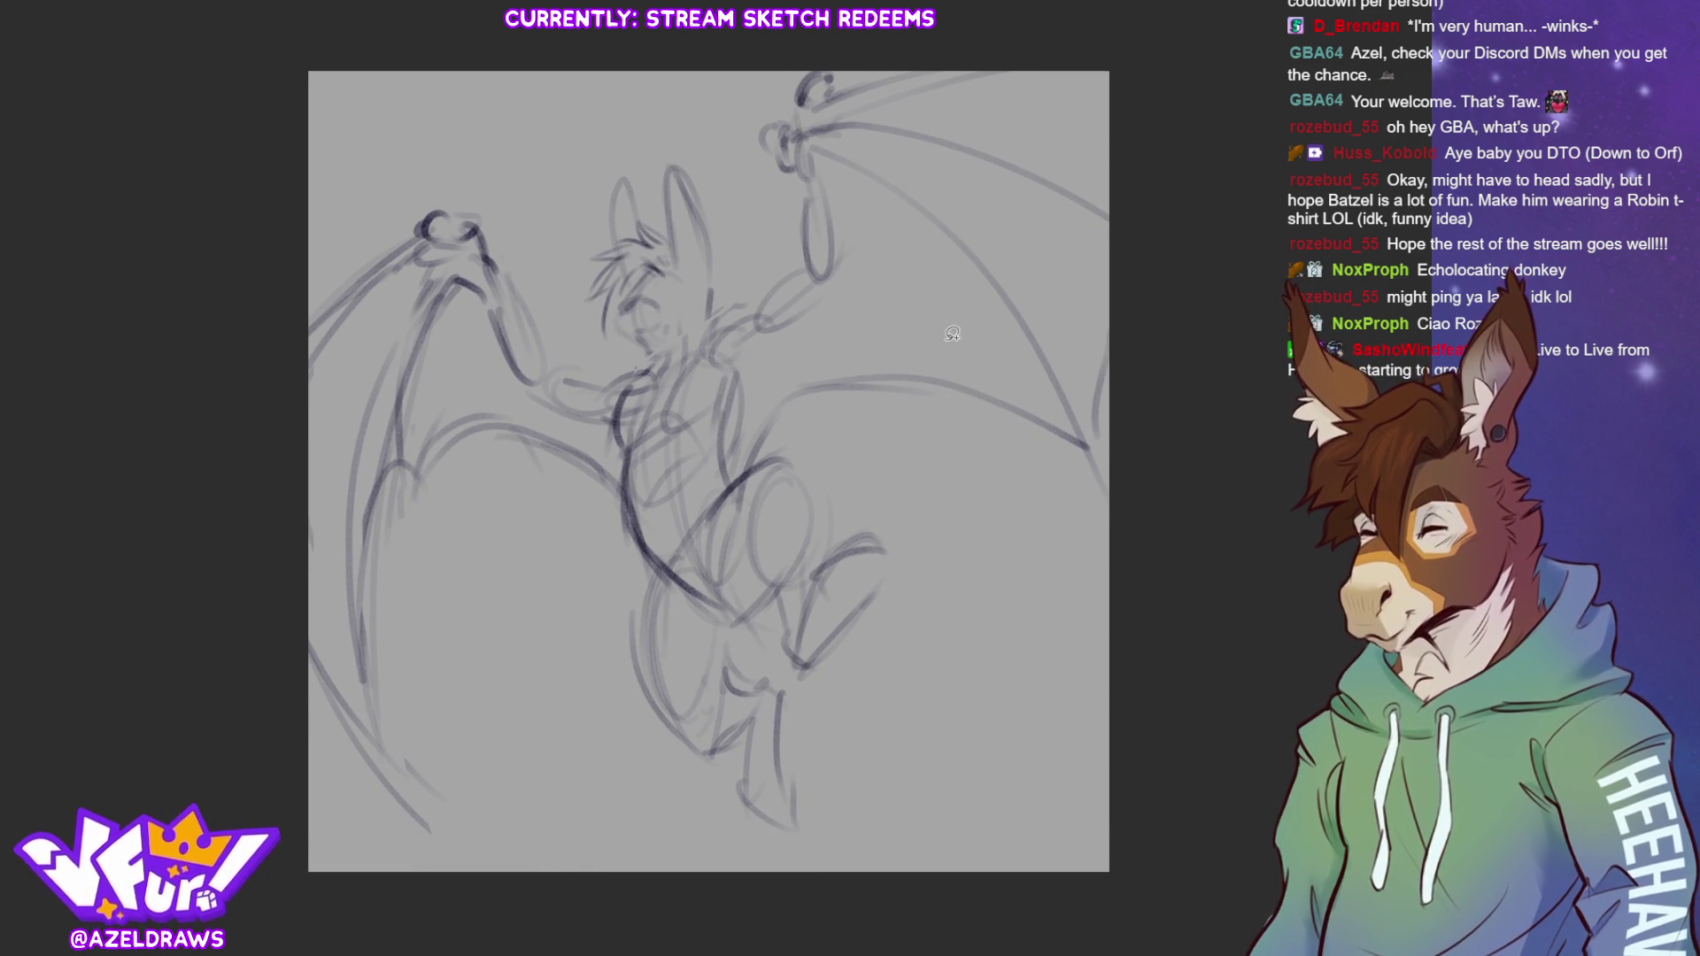
{"action": "mouse_move", "coordinate": [624, 164]}
{"action": "left_mouse_down"}
{"action": "mouse_move", "coordinate": [629, 361]}
{"action": "mouse_move", "coordinate": [666, 370]}
{"action": "mouse_move", "coordinate": [624, 164]}
{"action": "mouse_move", "coordinate": [655, 127]}
{"action": "left_mouse_up"}
Transform the lassoed head, confirm it, and clear the selection
{"action": "left_click", "coordinate": [733, 400]}
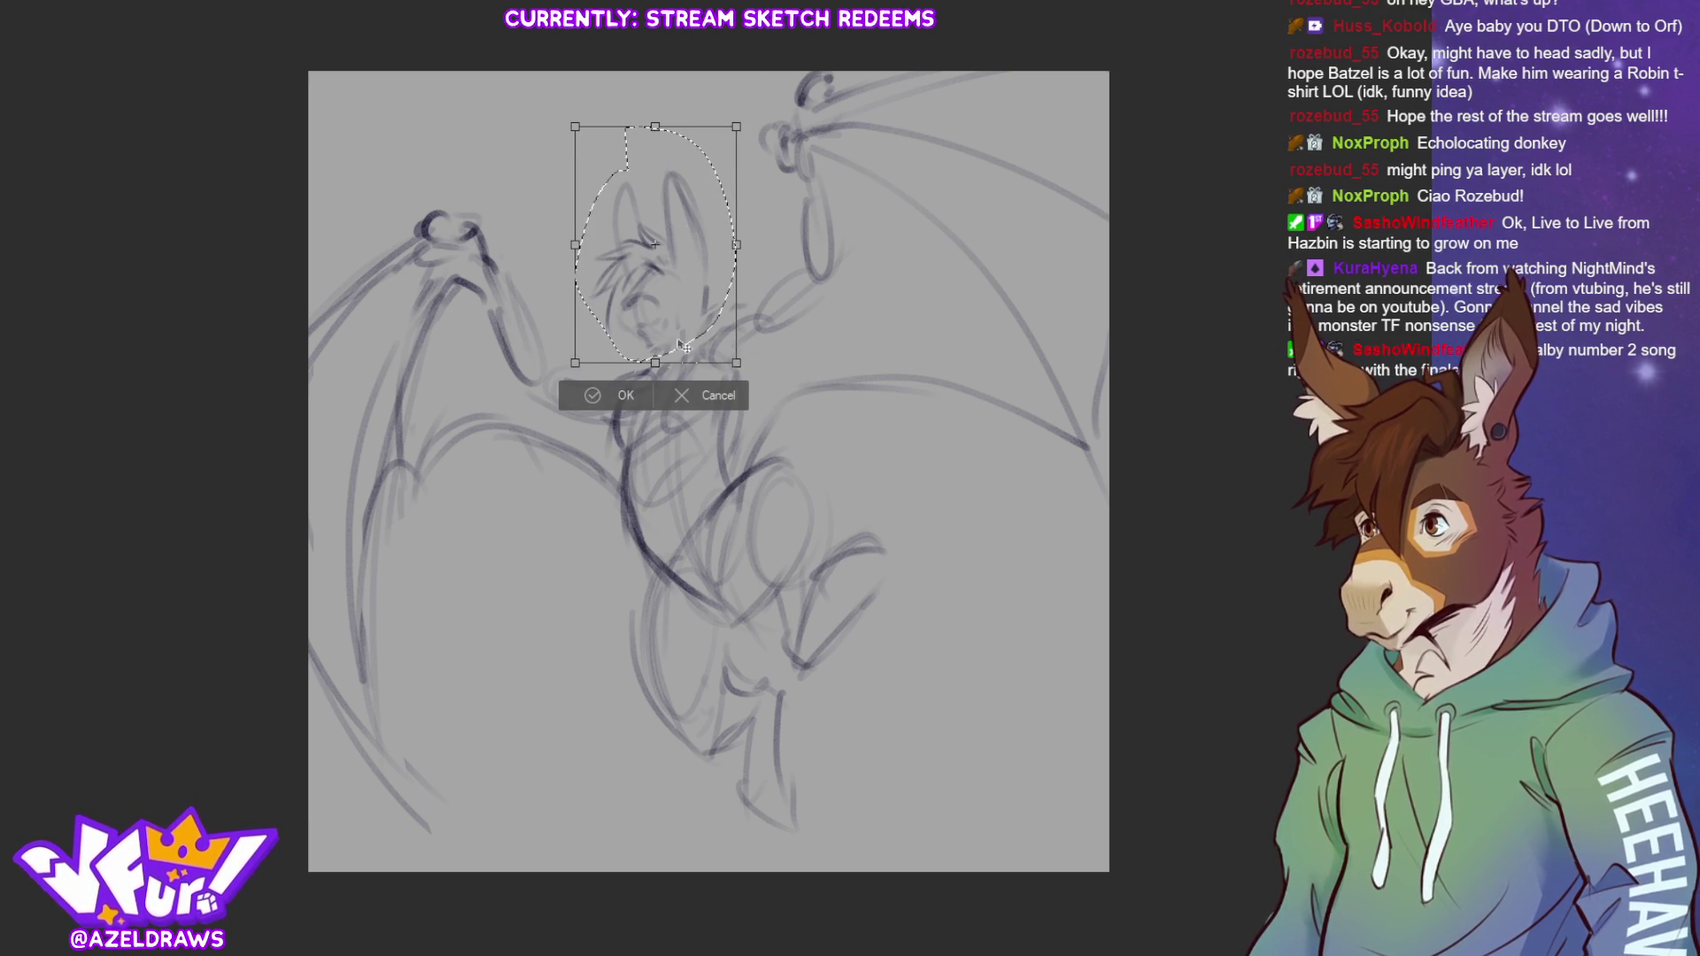
{"action": "left_click", "coordinate": [619, 395]}
{"action": "left_click", "coordinate": [518, 391]}
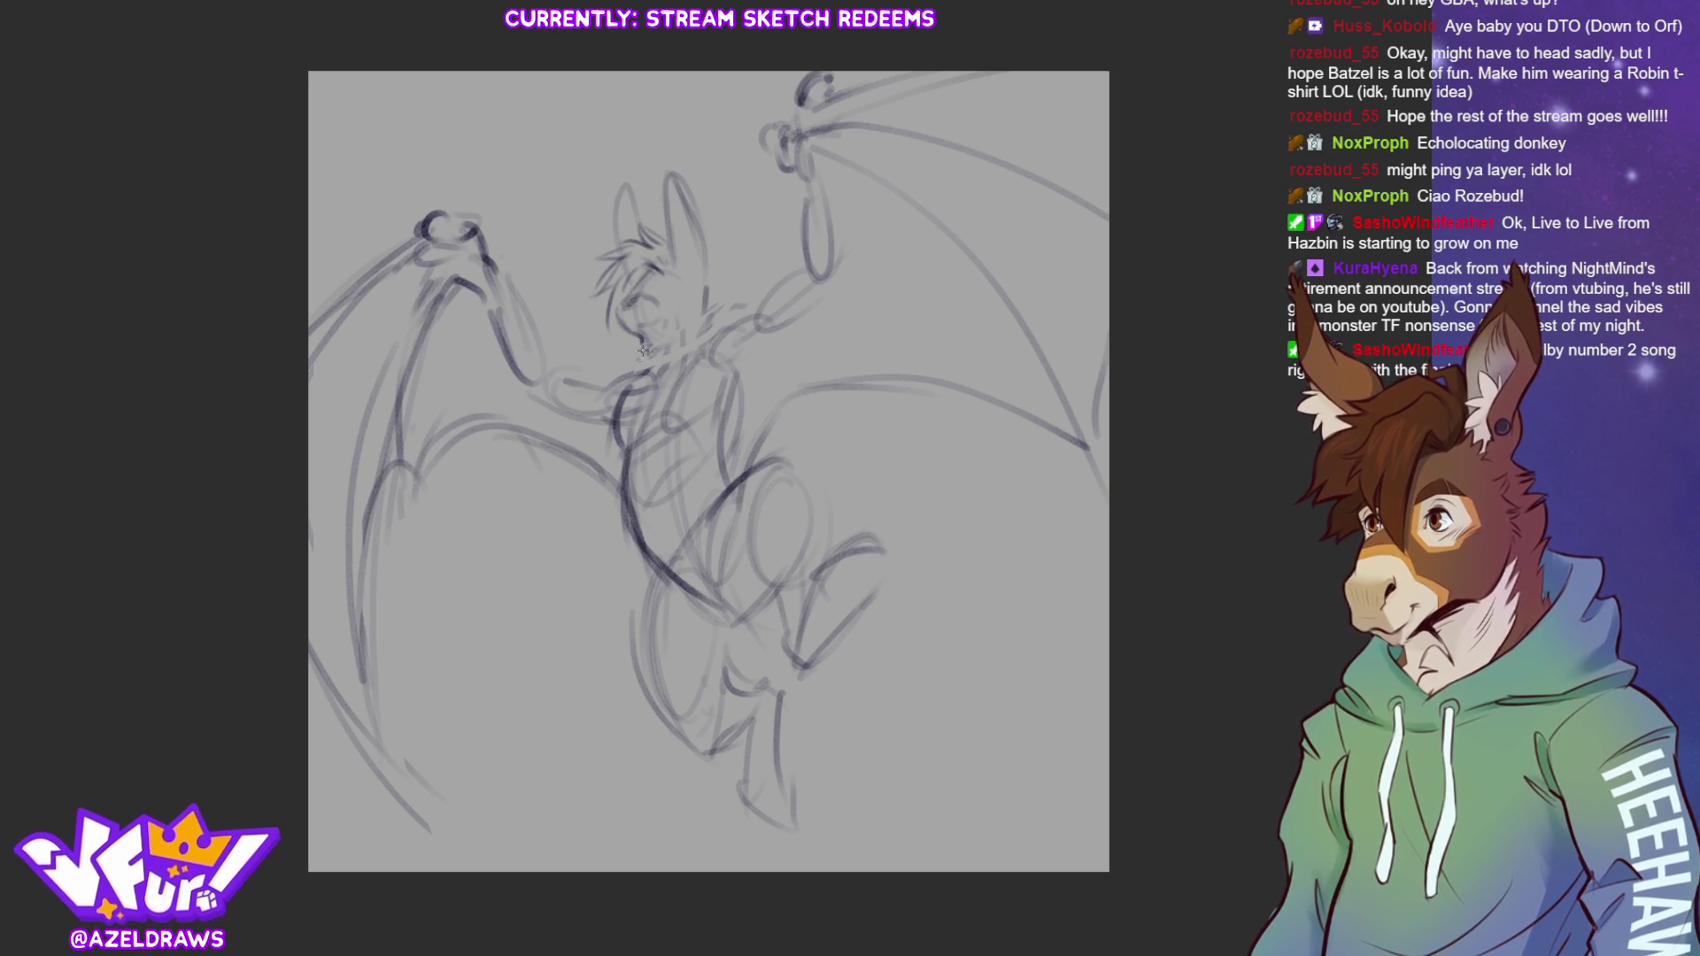
Darken the chest, belly, right side, hip and the raised right arm up to the hand
{"action": "mouse_move", "coordinate": [657, 359]}
{"action": "left_mouse_down"}
{"action": "mouse_move", "coordinate": [613, 442]}
{"action": "mouse_move", "coordinate": [678, 584]}
{"action": "left_mouse_up"}
{"action": "mouse_move", "coordinate": [728, 496]}
{"action": "left_mouse_down"}
{"action": "mouse_move", "coordinate": [708, 408]}
{"action": "mouse_move", "coordinate": [733, 382]}
{"action": "left_mouse_up"}
{"action": "mouse_move", "coordinate": [710, 447]}
{"action": "left_mouse_down"}
{"action": "mouse_move", "coordinate": [714, 498]}
{"action": "mouse_move", "coordinate": [779, 409]}
{"action": "left_mouse_up"}
{"action": "left_click_drag", "start_coordinate": [717, 322], "coordinate": [731, 390]}
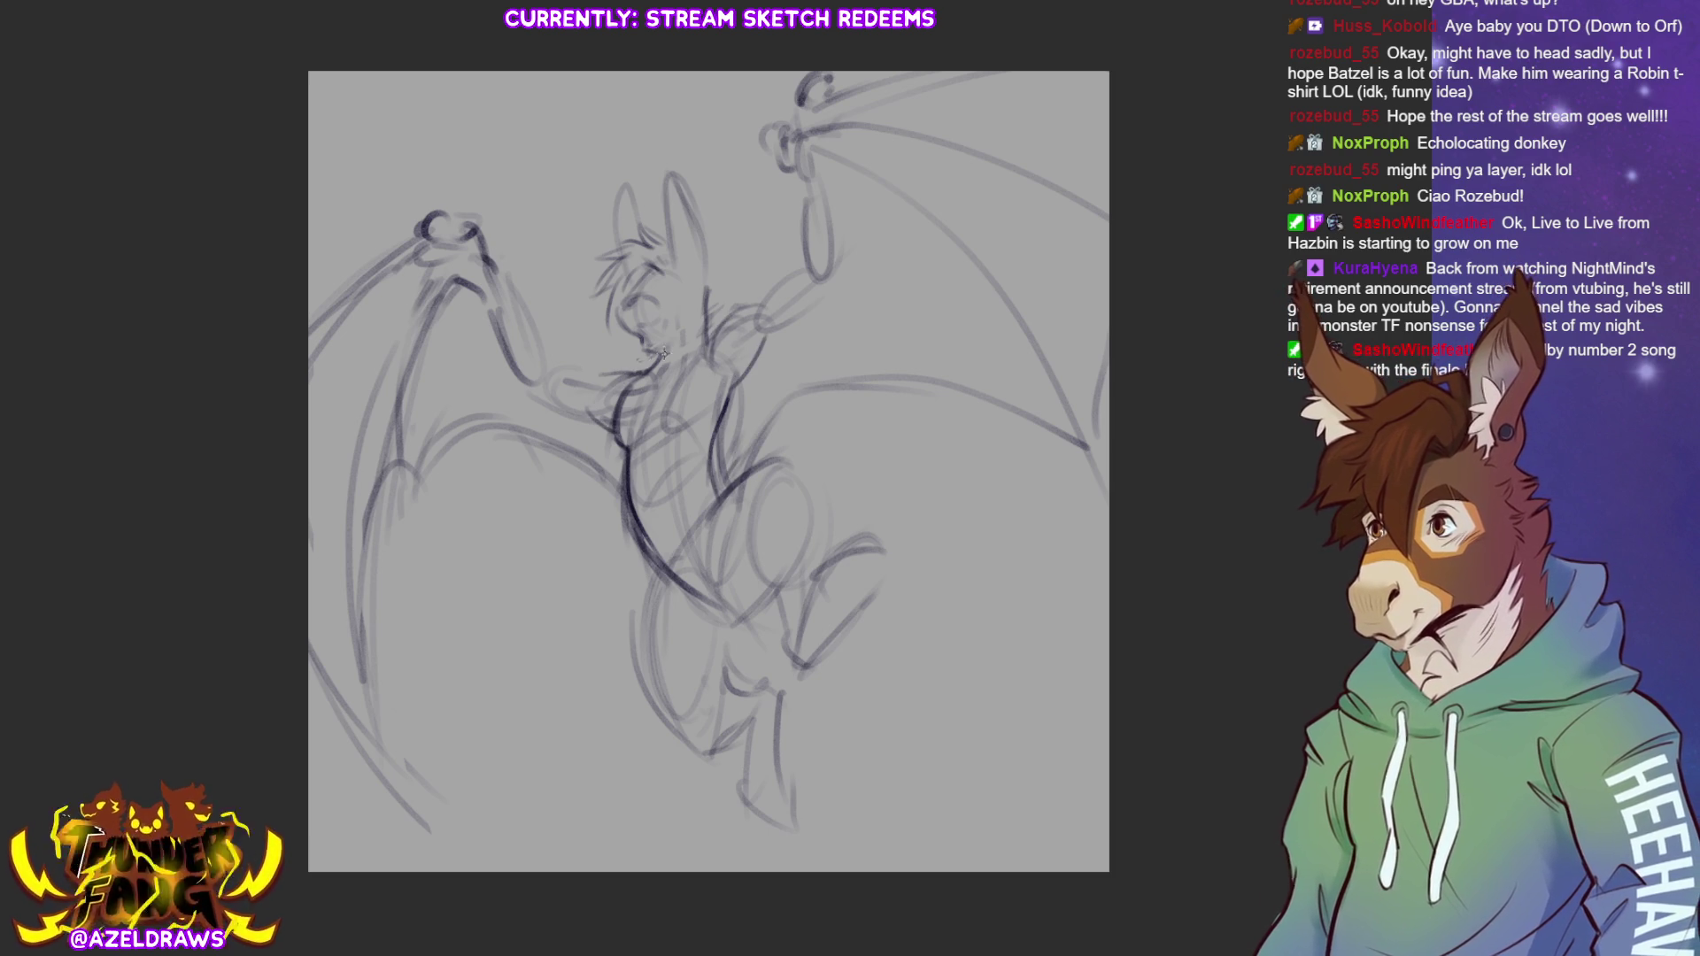
{"action": "left_click_drag", "start_coordinate": [713, 329], "coordinate": [770, 290]}
{"action": "mouse_move", "coordinate": [748, 363]}
{"action": "left_mouse_down"}
{"action": "mouse_move", "coordinate": [833, 287]}
{"action": "mouse_move", "coordinate": [794, 278]}
{"action": "left_mouse_up"}
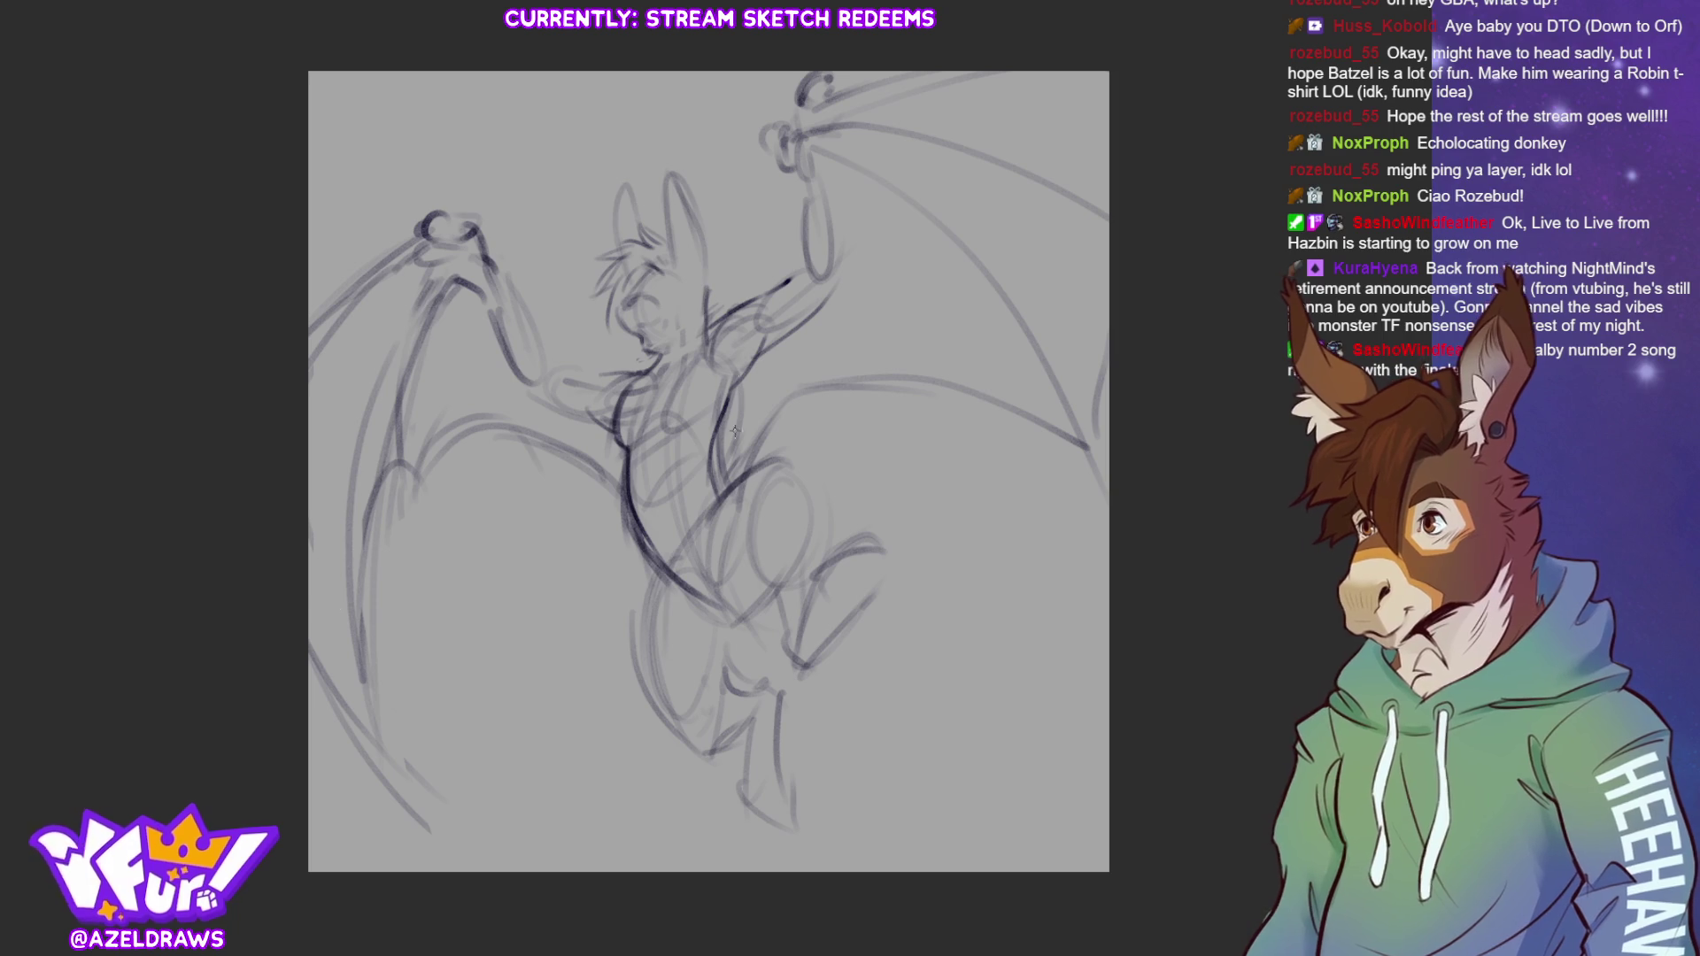
Darken the left leg outline, inner leg, knee and thigh curves
{"action": "mouse_move", "coordinate": [659, 575]}
{"action": "left_mouse_down"}
{"action": "mouse_move", "coordinate": [645, 680]}
{"action": "mouse_move", "coordinate": [708, 757]}
{"action": "left_mouse_up"}
{"action": "left_click_drag", "start_coordinate": [727, 689], "coordinate": [726, 630]}
{"action": "mouse_move", "coordinate": [680, 577]}
{"action": "left_mouse_down"}
{"action": "mouse_move", "coordinate": [682, 620]}
{"action": "mouse_move", "coordinate": [730, 622]}
{"action": "left_mouse_up"}
{"action": "mouse_move", "coordinate": [678, 540]}
{"action": "left_mouse_down"}
{"action": "mouse_move", "coordinate": [663, 609]}
{"action": "mouse_move", "coordinate": [733, 631]}
{"action": "mouse_move", "coordinate": [764, 471]}
{"action": "left_mouse_up"}
{"action": "mouse_move", "coordinate": [777, 574]}
{"action": "left_mouse_down"}
{"action": "mouse_move", "coordinate": [731, 623]}
{"action": "mouse_move", "coordinate": [729, 604]}
{"action": "mouse_move", "coordinate": [720, 639]}
{"action": "left_mouse_up"}
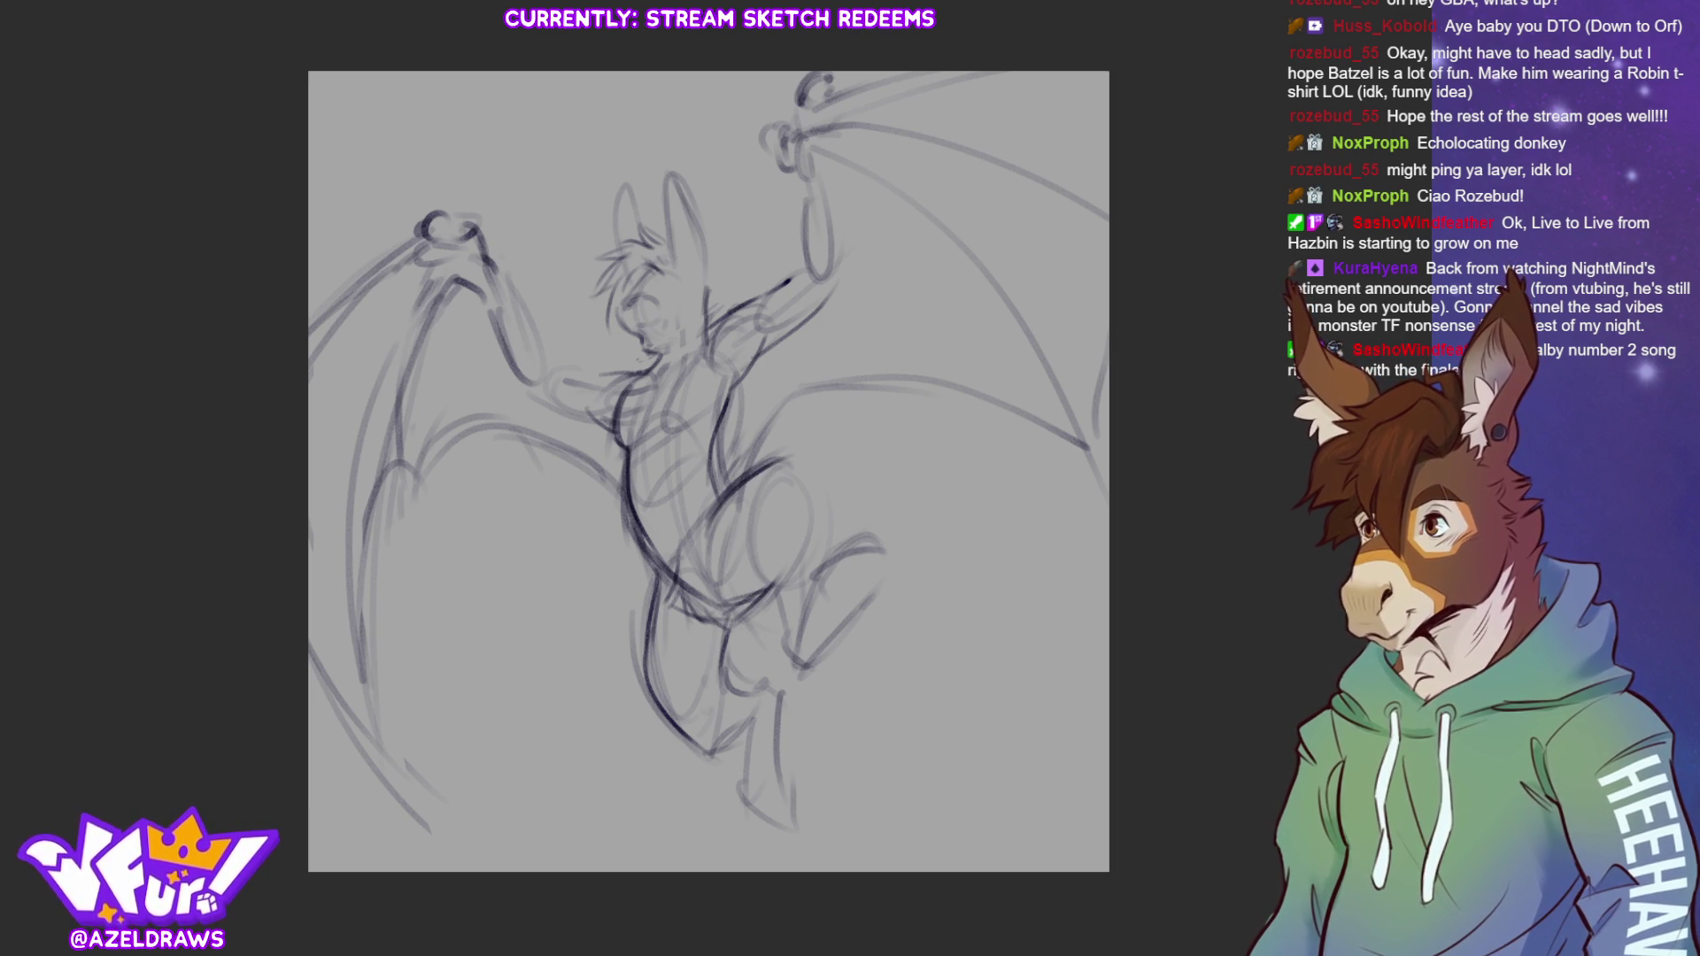
{"action": "left_click_drag", "start_coordinate": [769, 573], "coordinate": [749, 593]}
{"action": "mouse_move", "coordinate": [765, 486]}
{"action": "left_mouse_down"}
{"action": "mouse_move", "coordinate": [744, 530]}
{"action": "mouse_move", "coordinate": [767, 583]}
{"action": "mouse_move", "coordinate": [800, 453]}
{"action": "mouse_move", "coordinate": [809, 570]}
{"action": "mouse_move", "coordinate": [813, 549]}
{"action": "mouse_move", "coordinate": [765, 637]}
{"action": "left_mouse_up"}
{"action": "left_click_drag", "start_coordinate": [800, 588], "coordinate": [797, 613]}
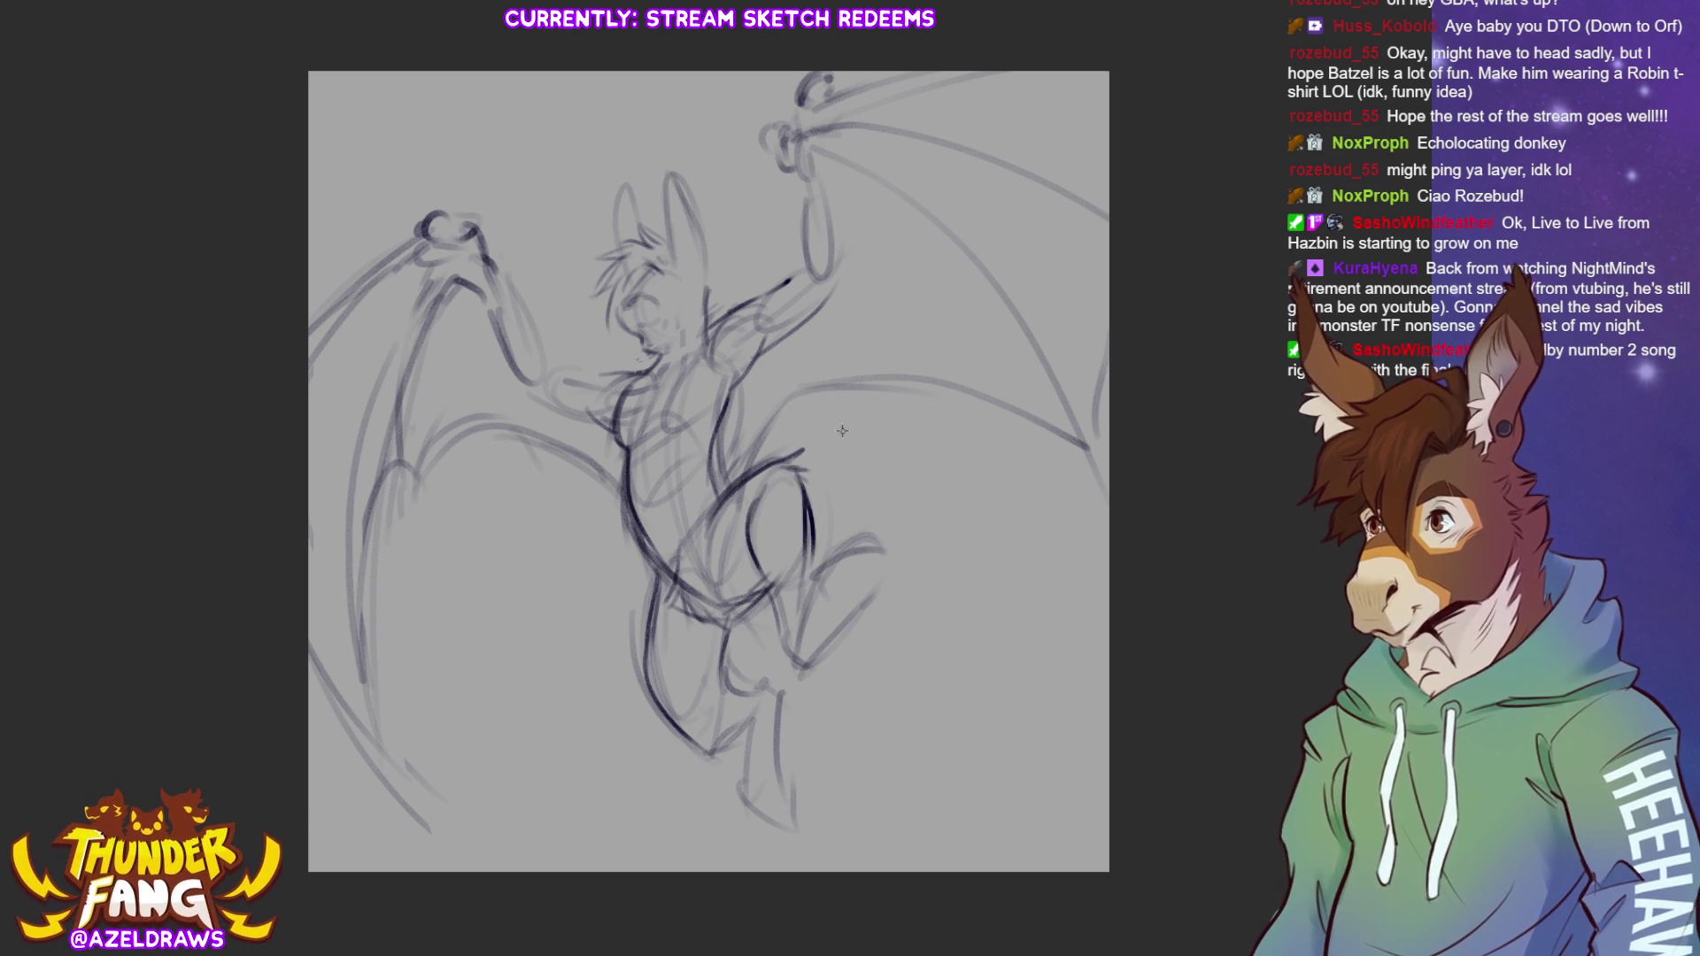
Sketch the raised foot with toes and heel, and refine the left lower leg
{"action": "mouse_move", "coordinate": [832, 563]}
{"action": "left_mouse_down"}
{"action": "mouse_move", "coordinate": [816, 591]}
{"action": "mouse_move", "coordinate": [872, 536]}
{"action": "mouse_move", "coordinate": [838, 607]}
{"action": "left_mouse_up"}
{"action": "mouse_move", "coordinate": [848, 547]}
{"action": "left_mouse_down"}
{"action": "mouse_move", "coordinate": [834, 562]}
{"action": "mouse_move", "coordinate": [880, 528]}
{"action": "mouse_move", "coordinate": [887, 558]}
{"action": "left_mouse_up"}
{"action": "mouse_move", "coordinate": [858, 588]}
{"action": "left_mouse_down"}
{"action": "mouse_move", "coordinate": [780, 666]}
{"action": "mouse_move", "coordinate": [819, 653]}
{"action": "left_mouse_up"}
{"action": "mouse_move", "coordinate": [675, 735]}
{"action": "left_mouse_down"}
{"action": "mouse_move", "coordinate": [708, 766]}
{"action": "mouse_move", "coordinate": [774, 685]}
{"action": "left_mouse_up"}
{"action": "mouse_move", "coordinate": [721, 745]}
{"action": "left_mouse_down"}
{"action": "mouse_move", "coordinate": [744, 731]}
{"action": "mouse_move", "coordinate": [758, 755]}
{"action": "left_mouse_up"}
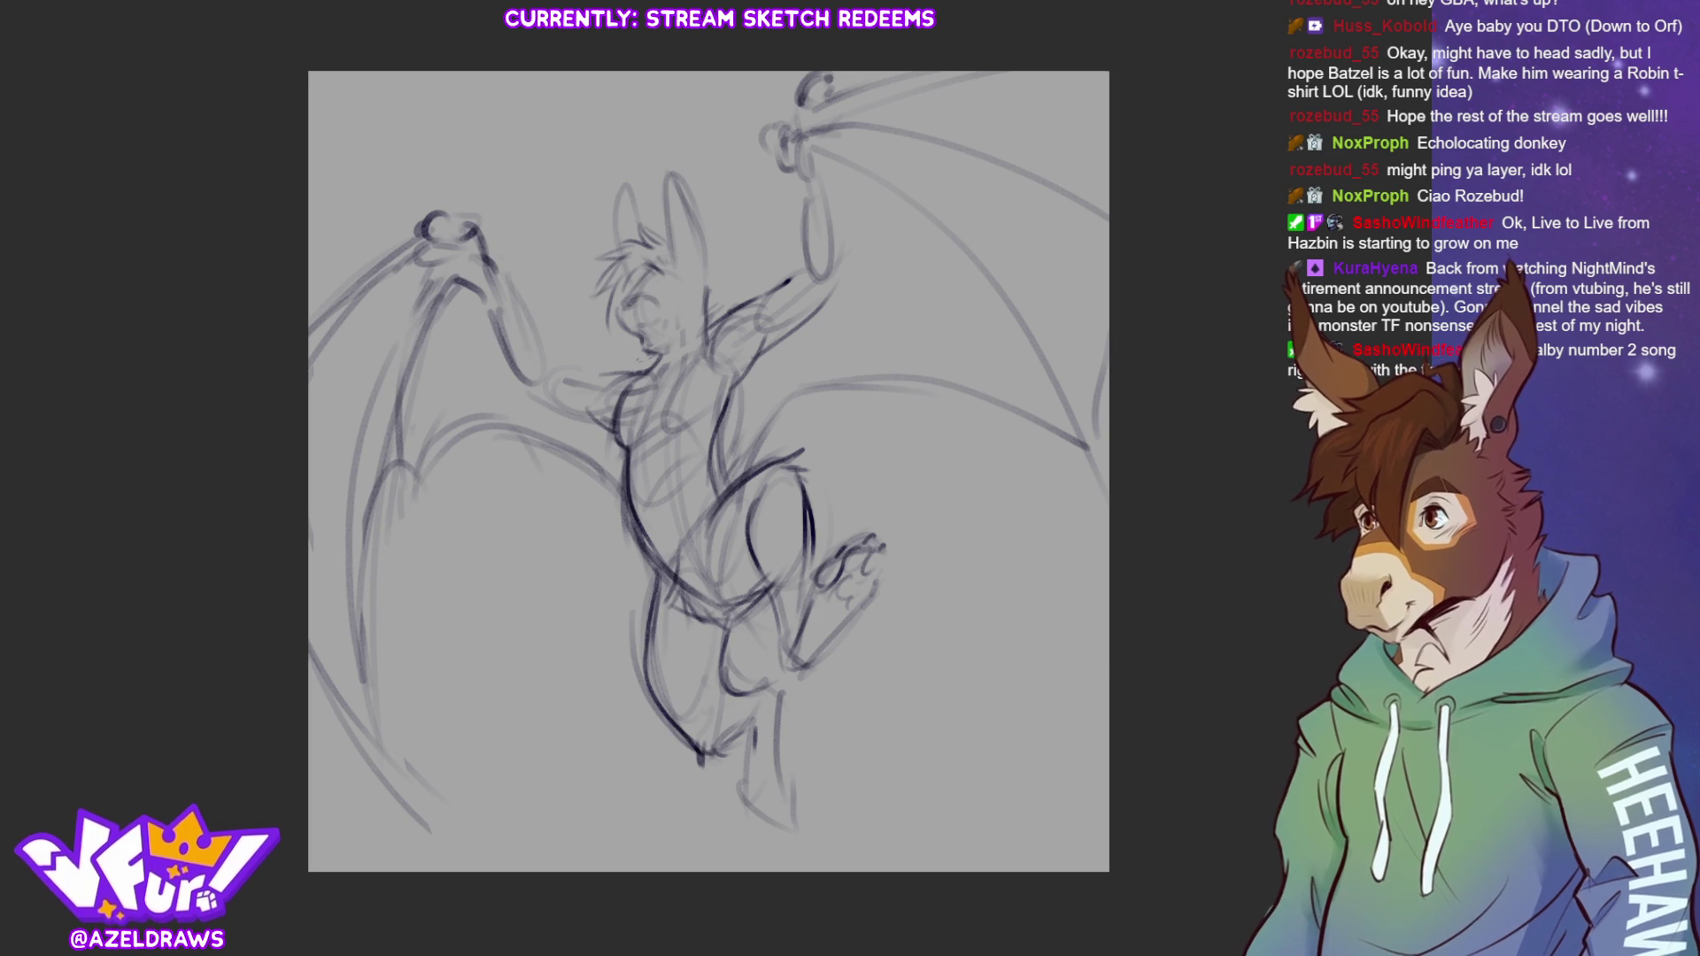
Refine the raised foot's toes and draw the lower paw standing on a ground line
{"action": "mouse_move", "coordinate": [832, 577]}
{"action": "left_mouse_down"}
{"action": "mouse_move", "coordinate": [820, 607]}
{"action": "mouse_move", "coordinate": [857, 549]}
{"action": "mouse_move", "coordinate": [849, 615]}
{"action": "mouse_move", "coordinate": [881, 556]}
{"action": "mouse_move", "coordinate": [808, 630]}
{"action": "mouse_move", "coordinate": [850, 606]}
{"action": "mouse_move", "coordinate": [801, 633]}
{"action": "mouse_move", "coordinate": [786, 677]}
{"action": "mouse_move", "coordinate": [805, 672]}
{"action": "left_mouse_up"}
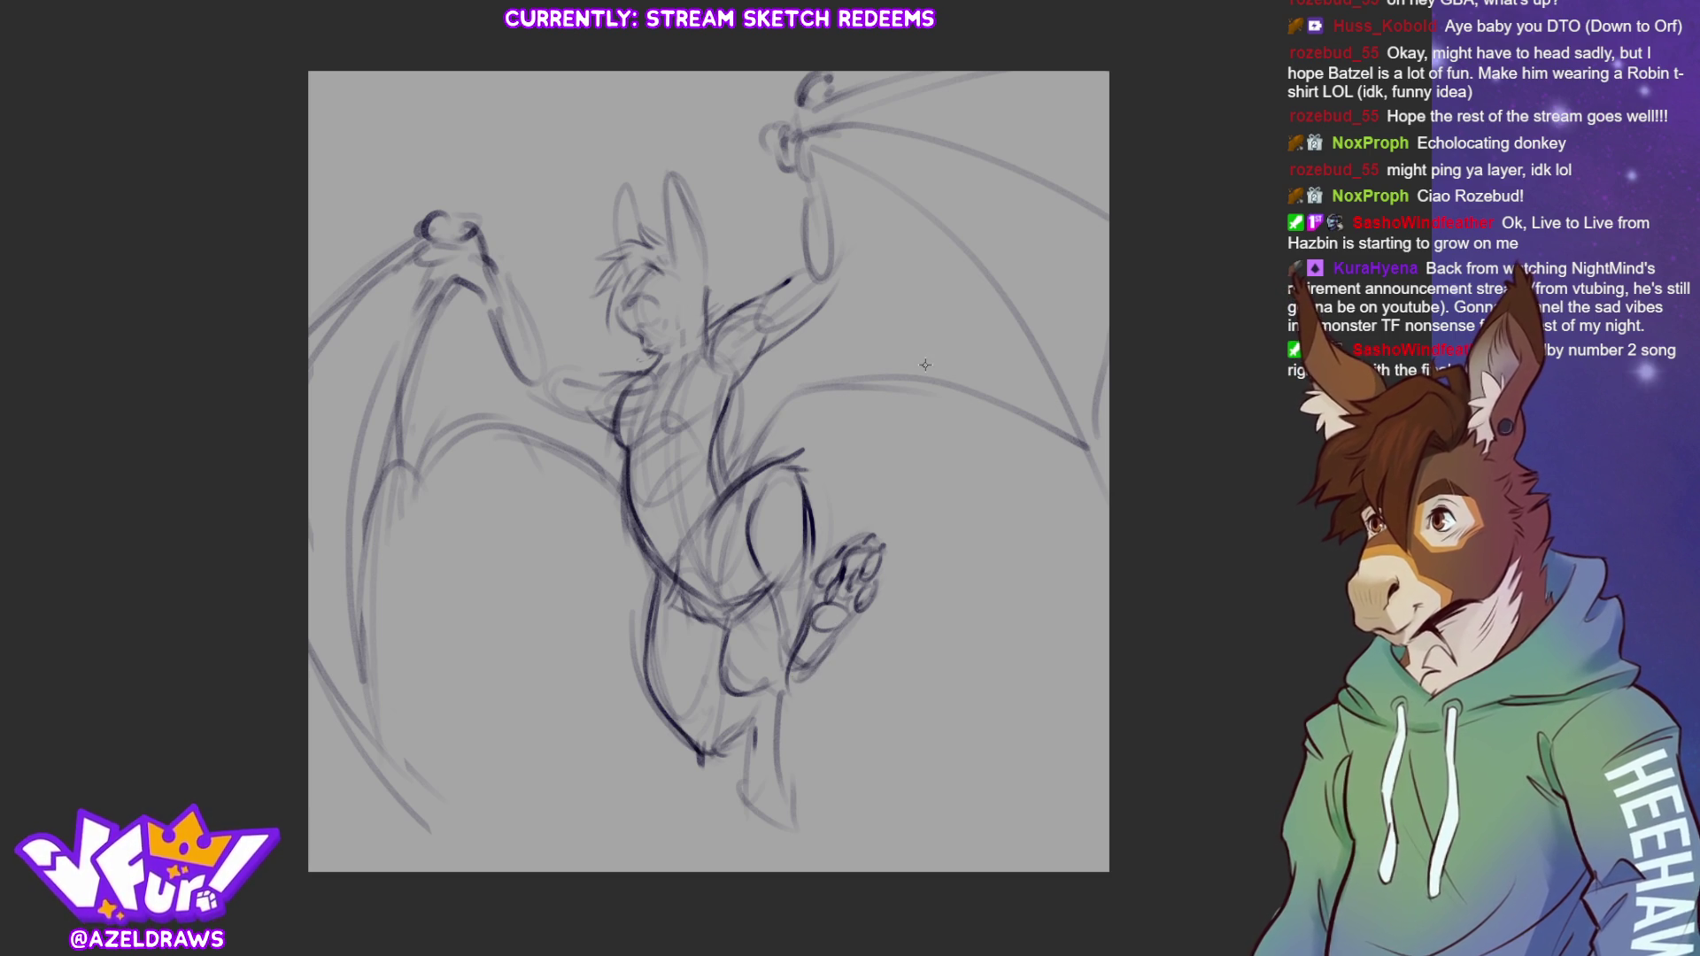
{"action": "mouse_move", "coordinate": [778, 828]}
{"action": "left_mouse_down"}
{"action": "mouse_move", "coordinate": [771, 802]}
{"action": "mouse_move", "coordinate": [801, 830]}
{"action": "mouse_move", "coordinate": [764, 840]}
{"action": "mouse_move", "coordinate": [779, 686]}
{"action": "mouse_move", "coordinate": [781, 747]}
{"action": "left_mouse_up"}
{"action": "mouse_move", "coordinate": [753, 739]}
{"action": "left_mouse_down"}
{"action": "mouse_move", "coordinate": [728, 819]}
{"action": "mouse_move", "coordinate": [798, 867]}
{"action": "mouse_move", "coordinate": [779, 848]}
{"action": "mouse_move", "coordinate": [801, 866]}
{"action": "mouse_move", "coordinate": [813, 823]}
{"action": "mouse_move", "coordinate": [795, 845]}
{"action": "left_mouse_up"}
{"action": "left_click_drag", "start_coordinate": [760, 855], "coordinate": [784, 866]}
Add toe details to the raised foot and darken both torso contours
{"action": "mouse_move", "coordinate": [833, 559]}
{"action": "left_mouse_down"}
{"action": "mouse_move", "coordinate": [882, 523]}
{"action": "mouse_move", "coordinate": [893, 551]}
{"action": "left_mouse_up"}
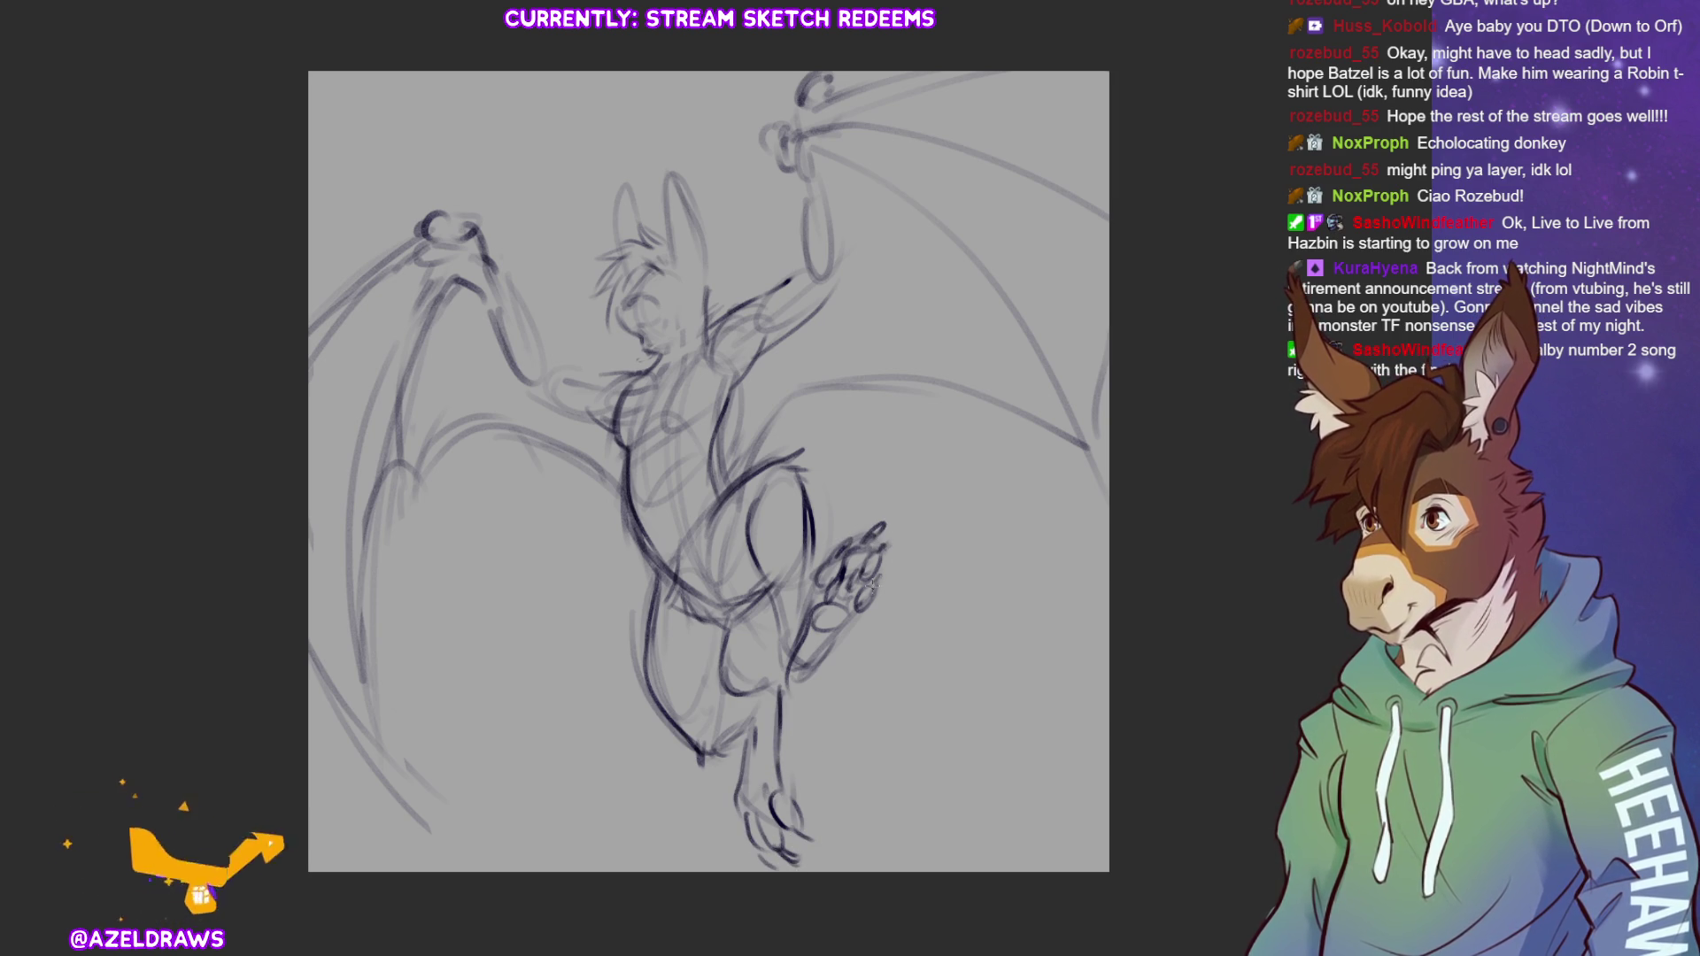
{"action": "mouse_move", "coordinate": [718, 412]}
{"action": "left_mouse_down"}
{"action": "mouse_move", "coordinate": [758, 354]}
{"action": "mouse_move", "coordinate": [712, 487]}
{"action": "left_mouse_up"}
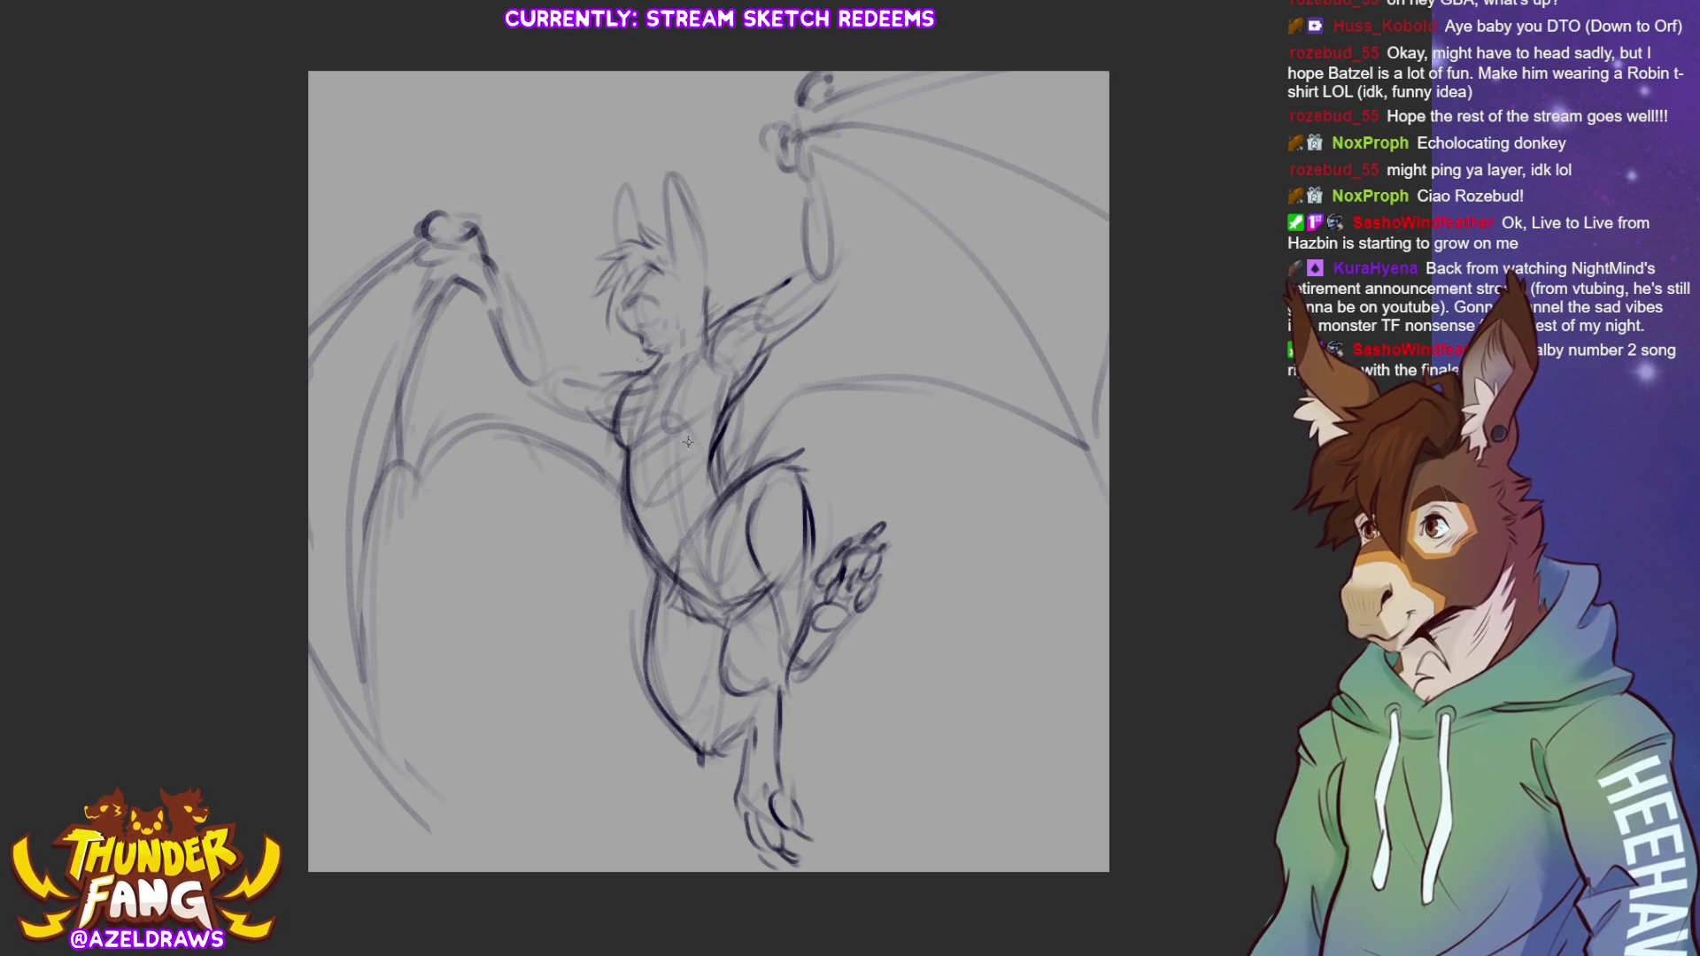
{"action": "mouse_move", "coordinate": [623, 389]}
{"action": "left_mouse_down"}
{"action": "mouse_move", "coordinate": [630, 454]}
{"action": "mouse_move", "coordinate": [722, 376]}
{"action": "mouse_move", "coordinate": [673, 350]}
{"action": "mouse_move", "coordinate": [661, 556]}
{"action": "left_mouse_up"}
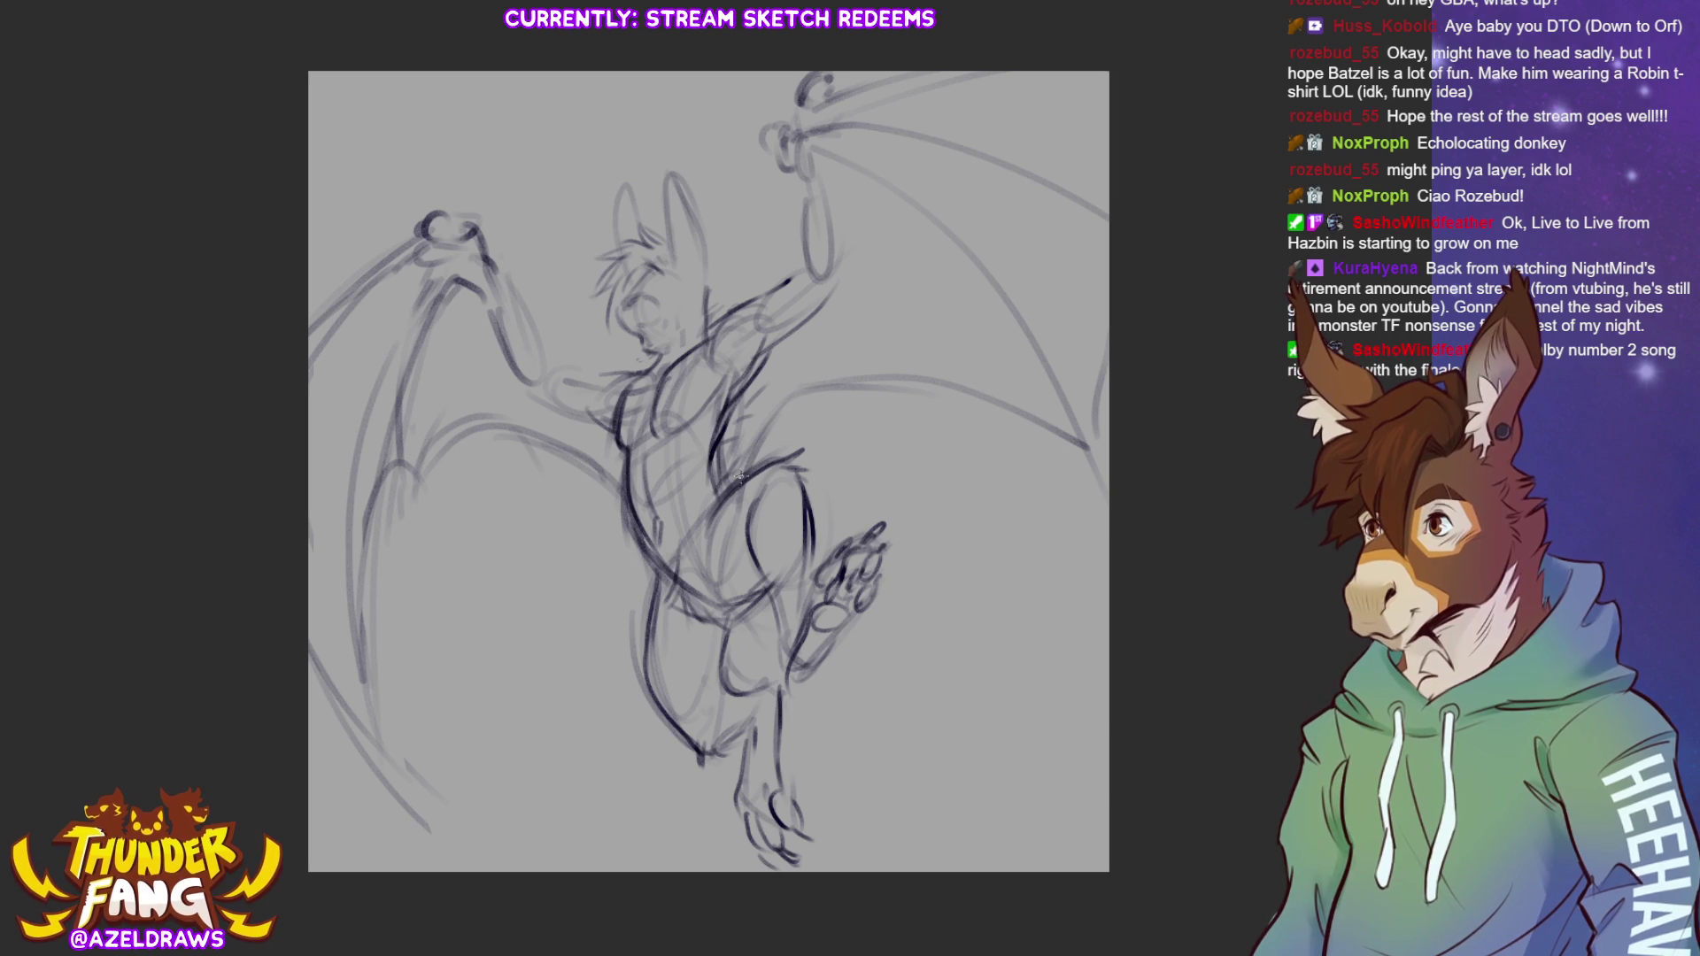
Darken the raised forearm, claw, a wing finger and the right wing's top edge to the canvas edge
{"action": "mouse_move", "coordinate": [805, 186]}
{"action": "left_mouse_down"}
{"action": "mouse_move", "coordinate": [800, 235]}
{"action": "mouse_move", "coordinate": [828, 292]}
{"action": "mouse_move", "coordinate": [824, 202]}
{"action": "mouse_move", "coordinate": [794, 155]}
{"action": "mouse_move", "coordinate": [769, 168]}
{"action": "mouse_move", "coordinate": [817, 77]}
{"action": "mouse_move", "coordinate": [832, 82]}
{"action": "mouse_move", "coordinate": [815, 108]}
{"action": "mouse_move", "coordinate": [978, 71]}
{"action": "left_mouse_up"}
{"action": "left_click_drag", "start_coordinate": [845, 105], "coordinate": [999, 72]}
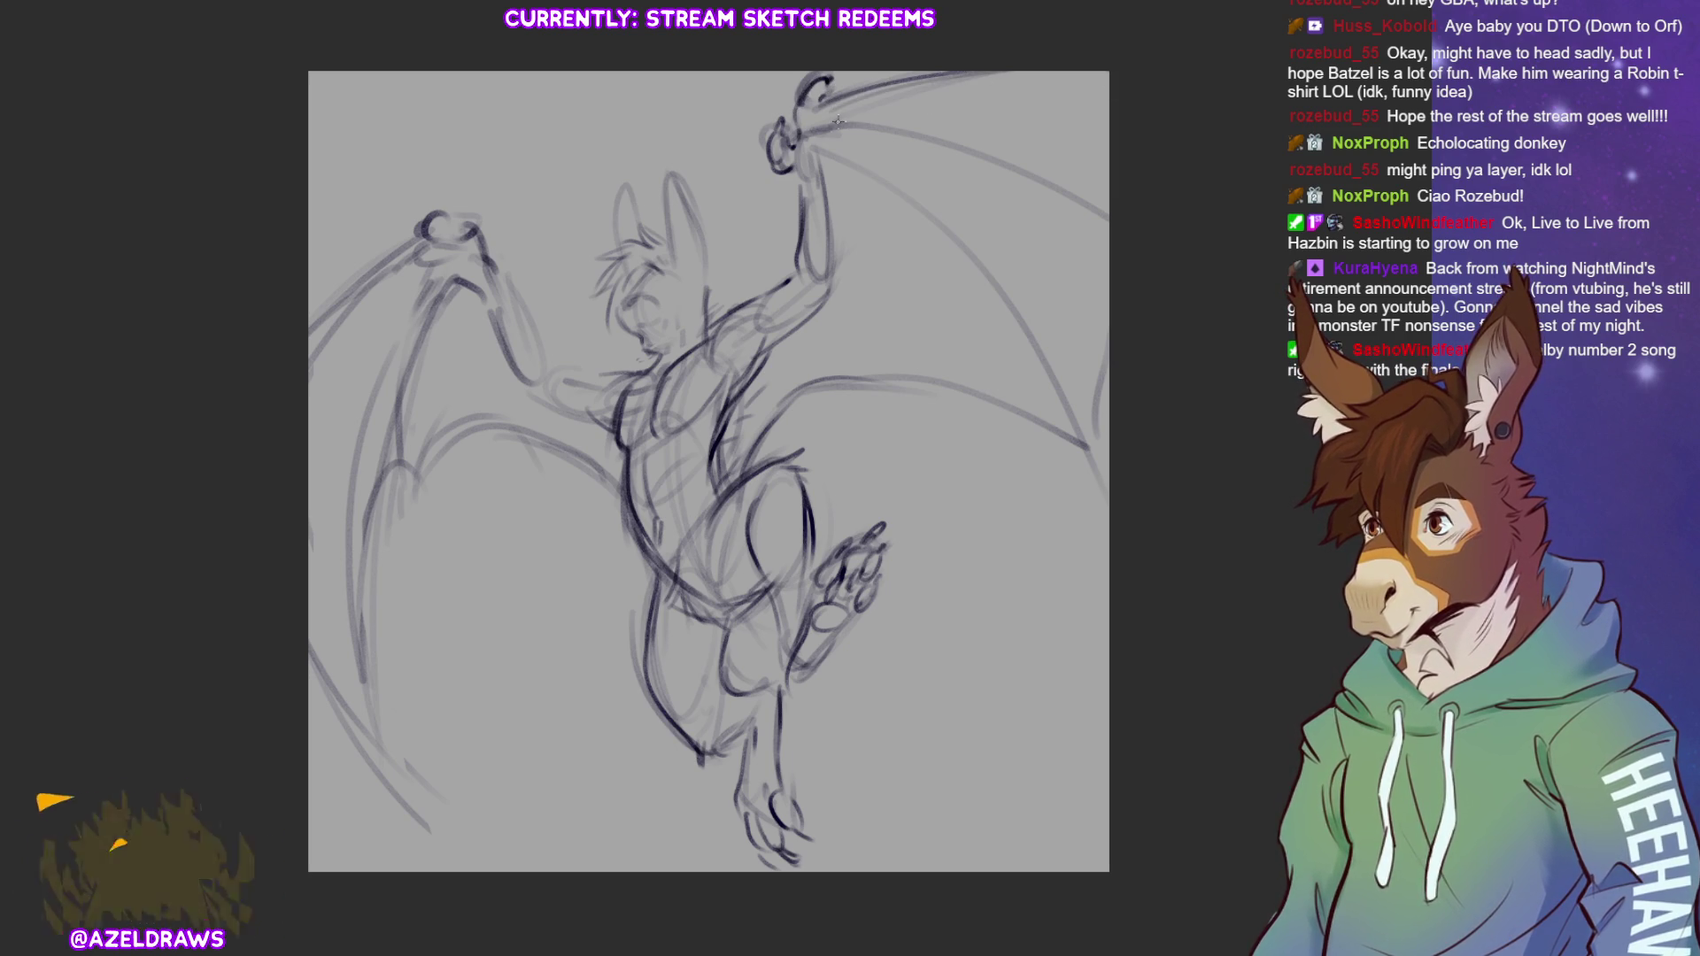
{"action": "left_click_drag", "start_coordinate": [815, 131], "coordinate": [1000, 62]}
{"action": "mouse_move", "coordinate": [858, 86]}
{"action": "left_mouse_down"}
{"action": "mouse_move", "coordinate": [927, 71]}
{"action": "mouse_move", "coordinate": [810, 113]}
{"action": "mouse_move", "coordinate": [837, 102]}
{"action": "left_mouse_up"}
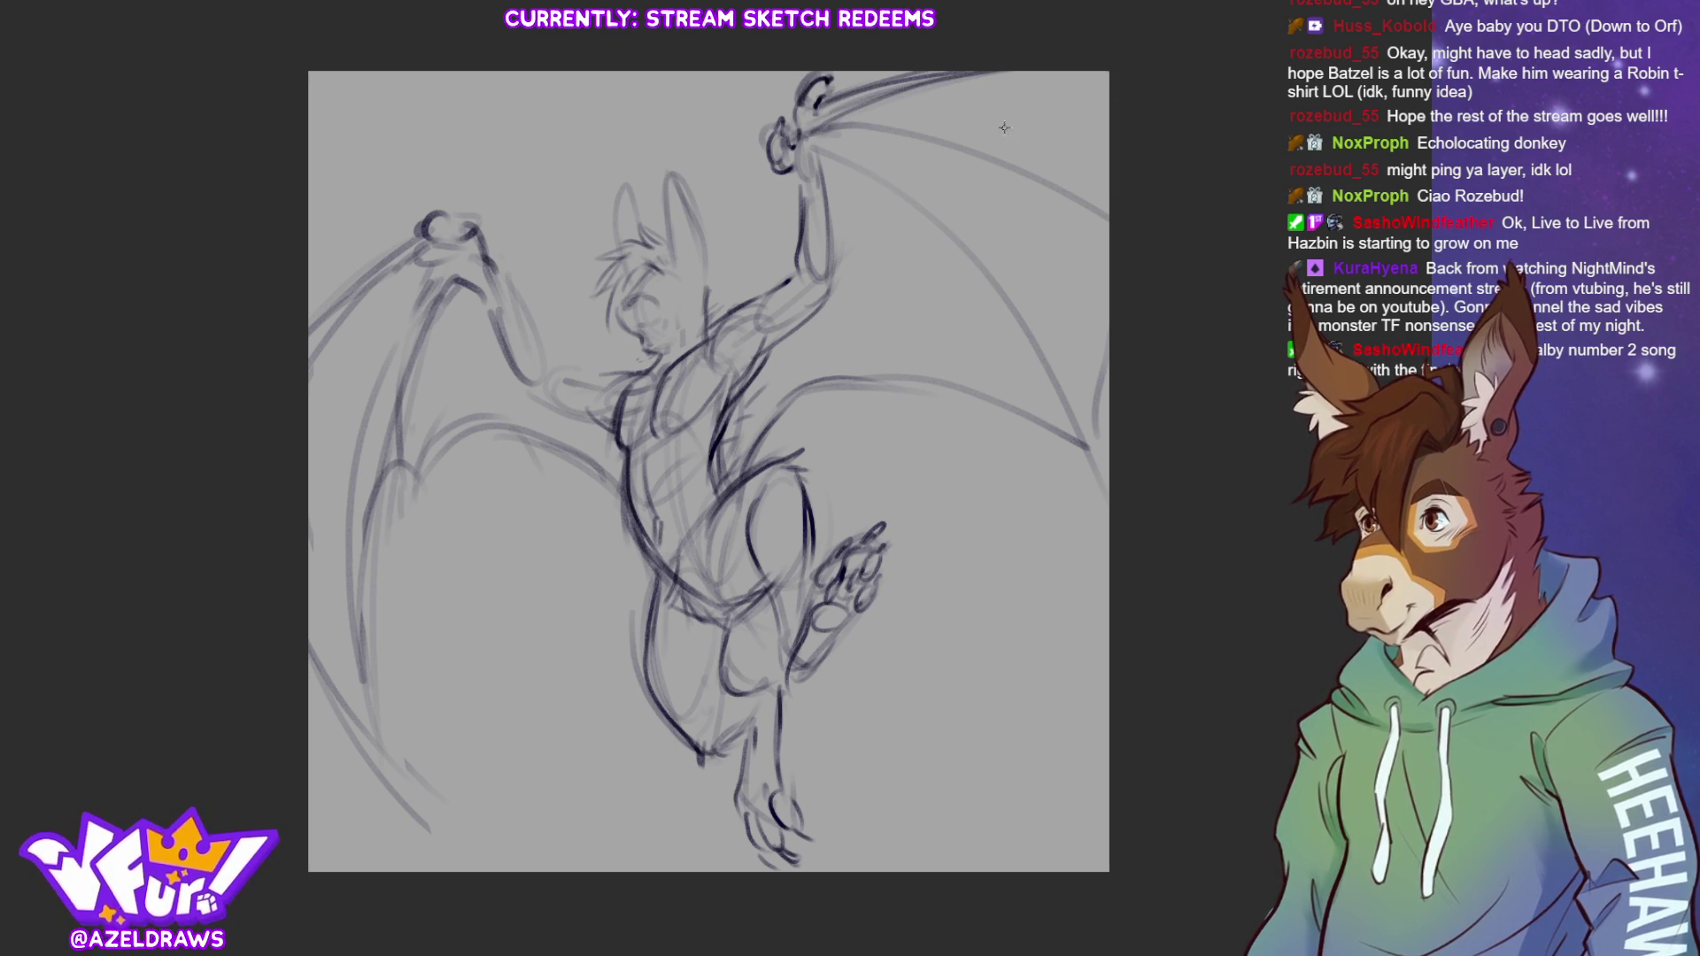
{"action": "mouse_move", "coordinate": [819, 172]}
{"action": "left_mouse_down"}
{"action": "mouse_move", "coordinate": [802, 194]}
{"action": "mouse_move", "coordinate": [833, 150]}
{"action": "mouse_move", "coordinate": [1014, 314]}
{"action": "mouse_move", "coordinate": [852, 137]}
{"action": "mouse_move", "coordinate": [1041, 316]}
{"action": "left_mouse_up"}
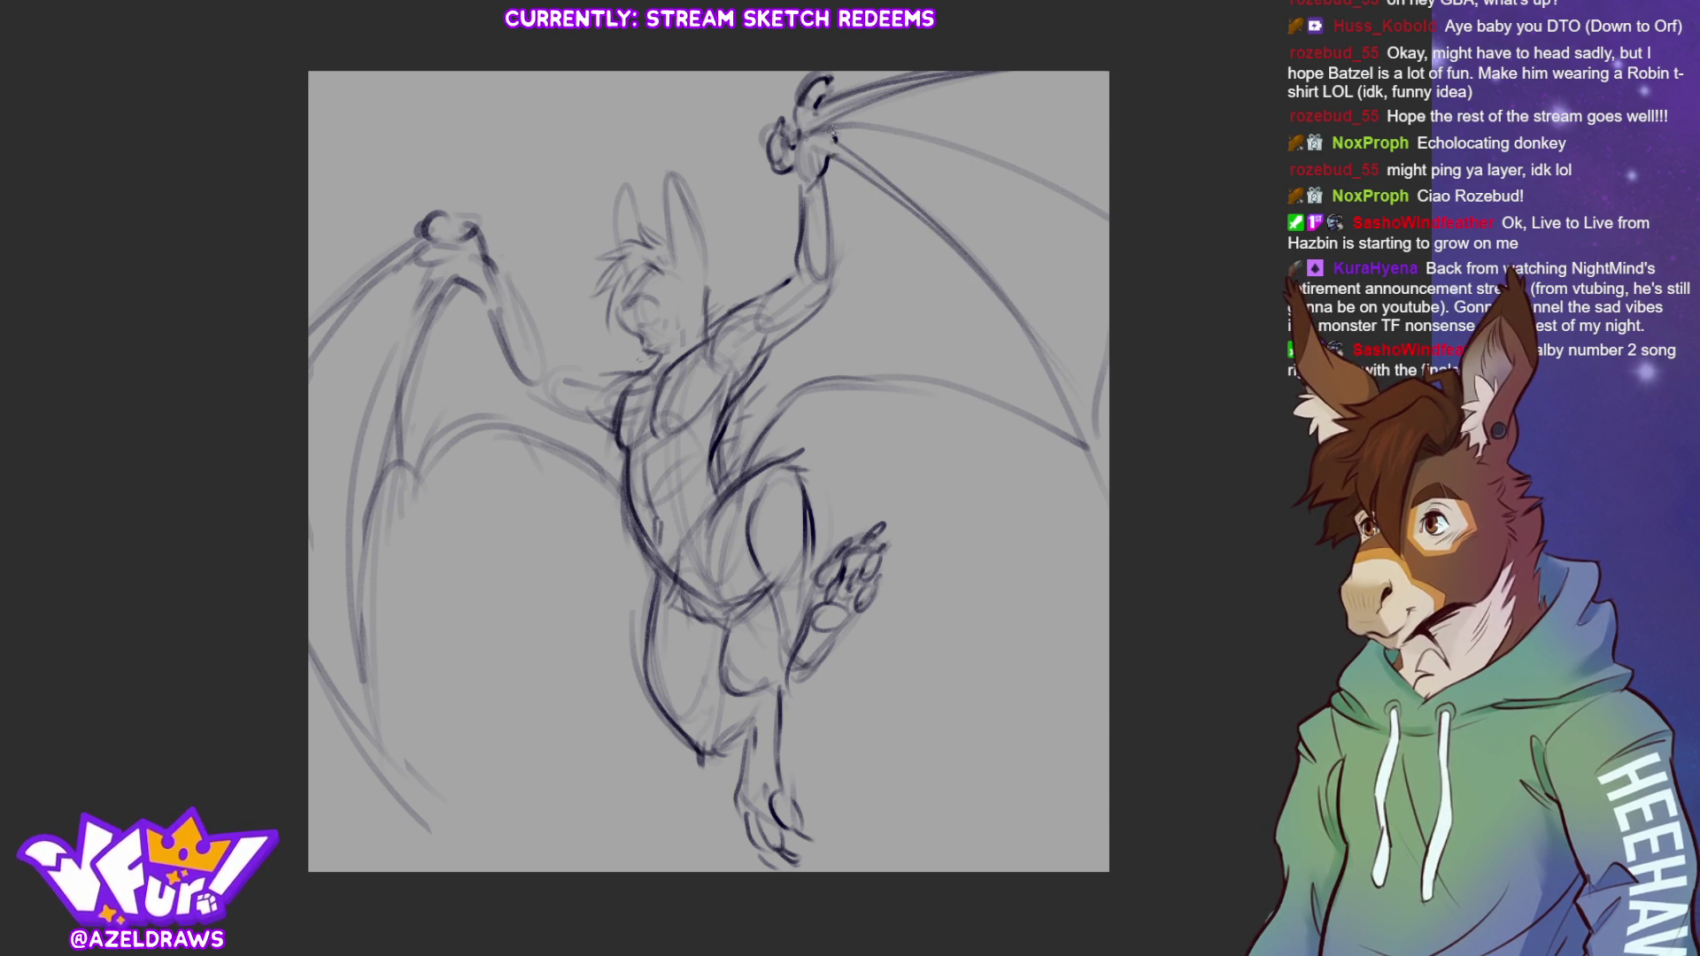
{"action": "mouse_move", "coordinate": [835, 131]}
{"action": "left_mouse_down"}
{"action": "mouse_move", "coordinate": [988, 162]}
{"action": "mouse_move", "coordinate": [1105, 222]}
{"action": "left_mouse_up"}
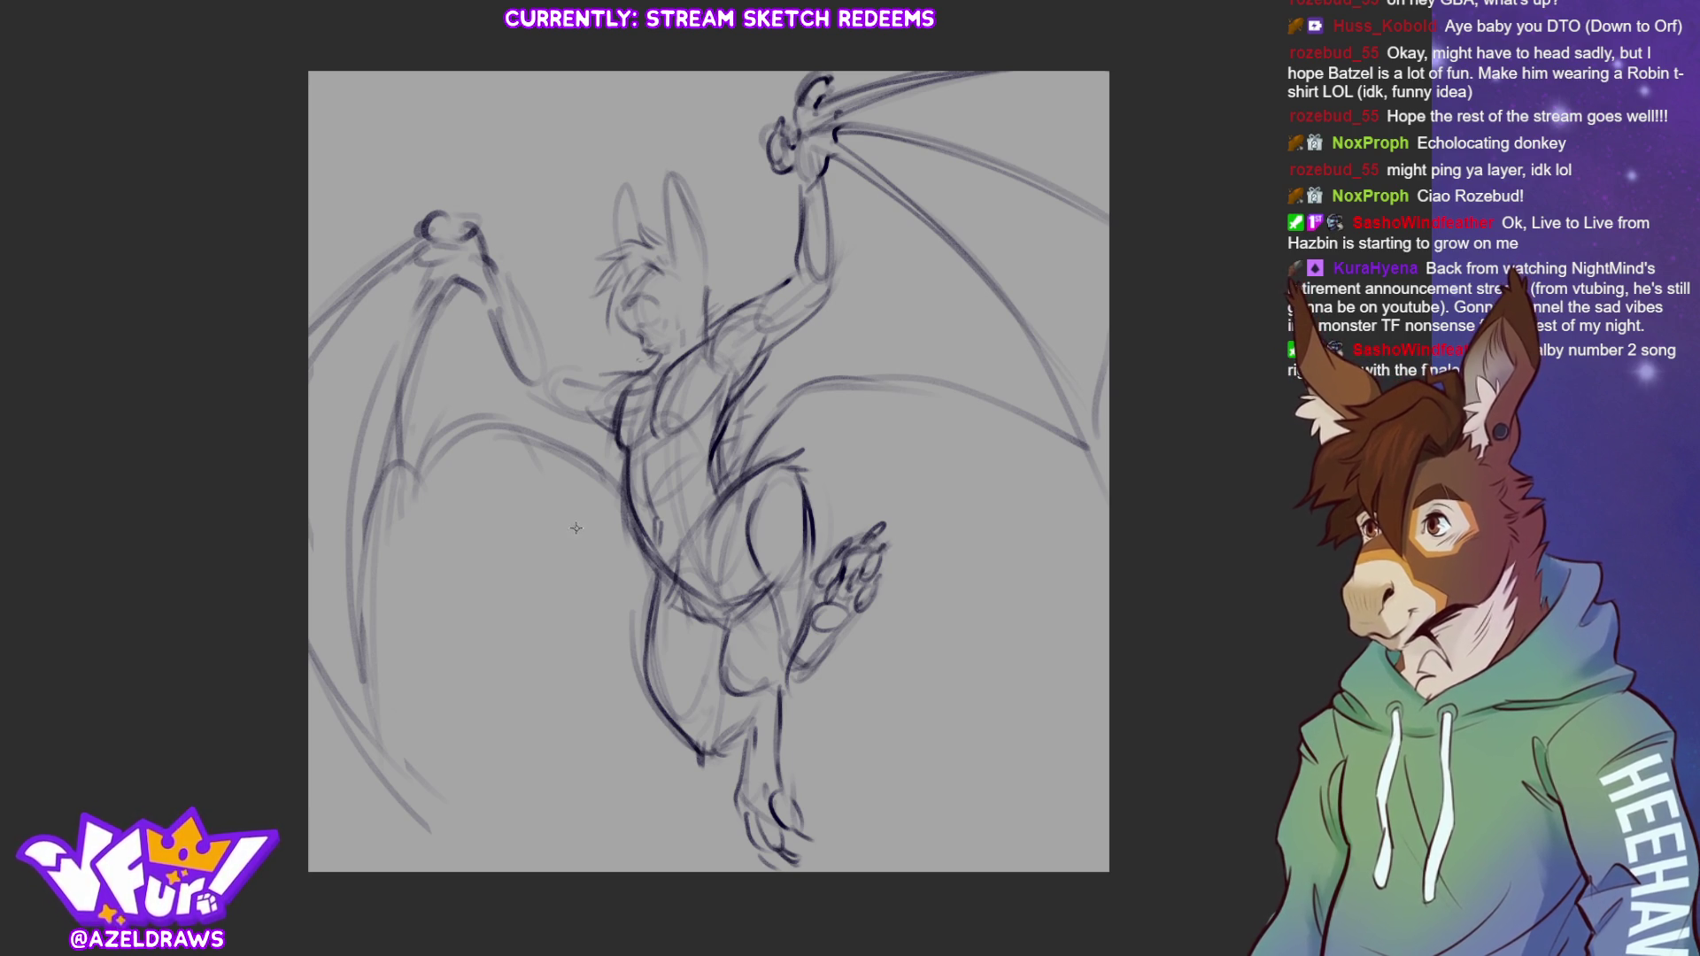
{"action": "mouse_move", "coordinate": [634, 372]}
{"action": "left_mouse_down"}
{"action": "mouse_move", "coordinate": [594, 375]}
{"action": "mouse_move", "coordinate": [589, 425]}
{"action": "mouse_move", "coordinate": [555, 398]}
{"action": "mouse_move", "coordinate": [603, 363]}
{"action": "left_mouse_up"}
Redraw the left arm and fist gripping the wing, and darken its leading edge and finger bones
{"action": "mouse_move", "coordinate": [512, 282]}
{"action": "left_mouse_down"}
{"action": "mouse_move", "coordinate": [558, 364]}
{"action": "mouse_move", "coordinate": [530, 389]}
{"action": "mouse_move", "coordinate": [550, 407]}
{"action": "left_mouse_up"}
{"action": "mouse_move", "coordinate": [476, 245]}
{"action": "left_mouse_down"}
{"action": "mouse_move", "coordinate": [470, 271]}
{"action": "mouse_move", "coordinate": [413, 220]}
{"action": "mouse_move", "coordinate": [462, 216]}
{"action": "mouse_move", "coordinate": [478, 248]}
{"action": "mouse_move", "coordinate": [448, 244]}
{"action": "mouse_move", "coordinate": [309, 347]}
{"action": "left_mouse_up"}
{"action": "left_click_drag", "start_coordinate": [408, 275], "coordinate": [301, 356]}
{"action": "left_click_drag", "start_coordinate": [430, 271], "coordinate": [375, 487]}
{"action": "mouse_move", "coordinate": [437, 257]}
{"action": "left_mouse_down"}
{"action": "mouse_move", "coordinate": [358, 750]}
{"action": "mouse_move", "coordinate": [363, 580]}
{"action": "mouse_move", "coordinate": [358, 763]}
{"action": "left_mouse_up"}
Reinforce the left wing's finger bones and add membrane arcs across the wing
{"action": "mouse_move", "coordinate": [331, 640]}
{"action": "left_mouse_down"}
{"action": "mouse_move", "coordinate": [310, 693]}
{"action": "mouse_move", "coordinate": [384, 784]}
{"action": "left_mouse_up"}
{"action": "mouse_move", "coordinate": [453, 268]}
{"action": "left_mouse_down"}
{"action": "mouse_move", "coordinate": [413, 531]}
{"action": "mouse_move", "coordinate": [434, 308]}
{"action": "mouse_move", "coordinate": [410, 518]}
{"action": "left_mouse_up"}
{"action": "left_click_drag", "start_coordinate": [427, 305], "coordinate": [420, 356]}
{"action": "mouse_move", "coordinate": [415, 451]}
{"action": "left_mouse_down"}
{"action": "mouse_move", "coordinate": [370, 491]}
{"action": "mouse_move", "coordinate": [560, 441]}
{"action": "left_mouse_up"}
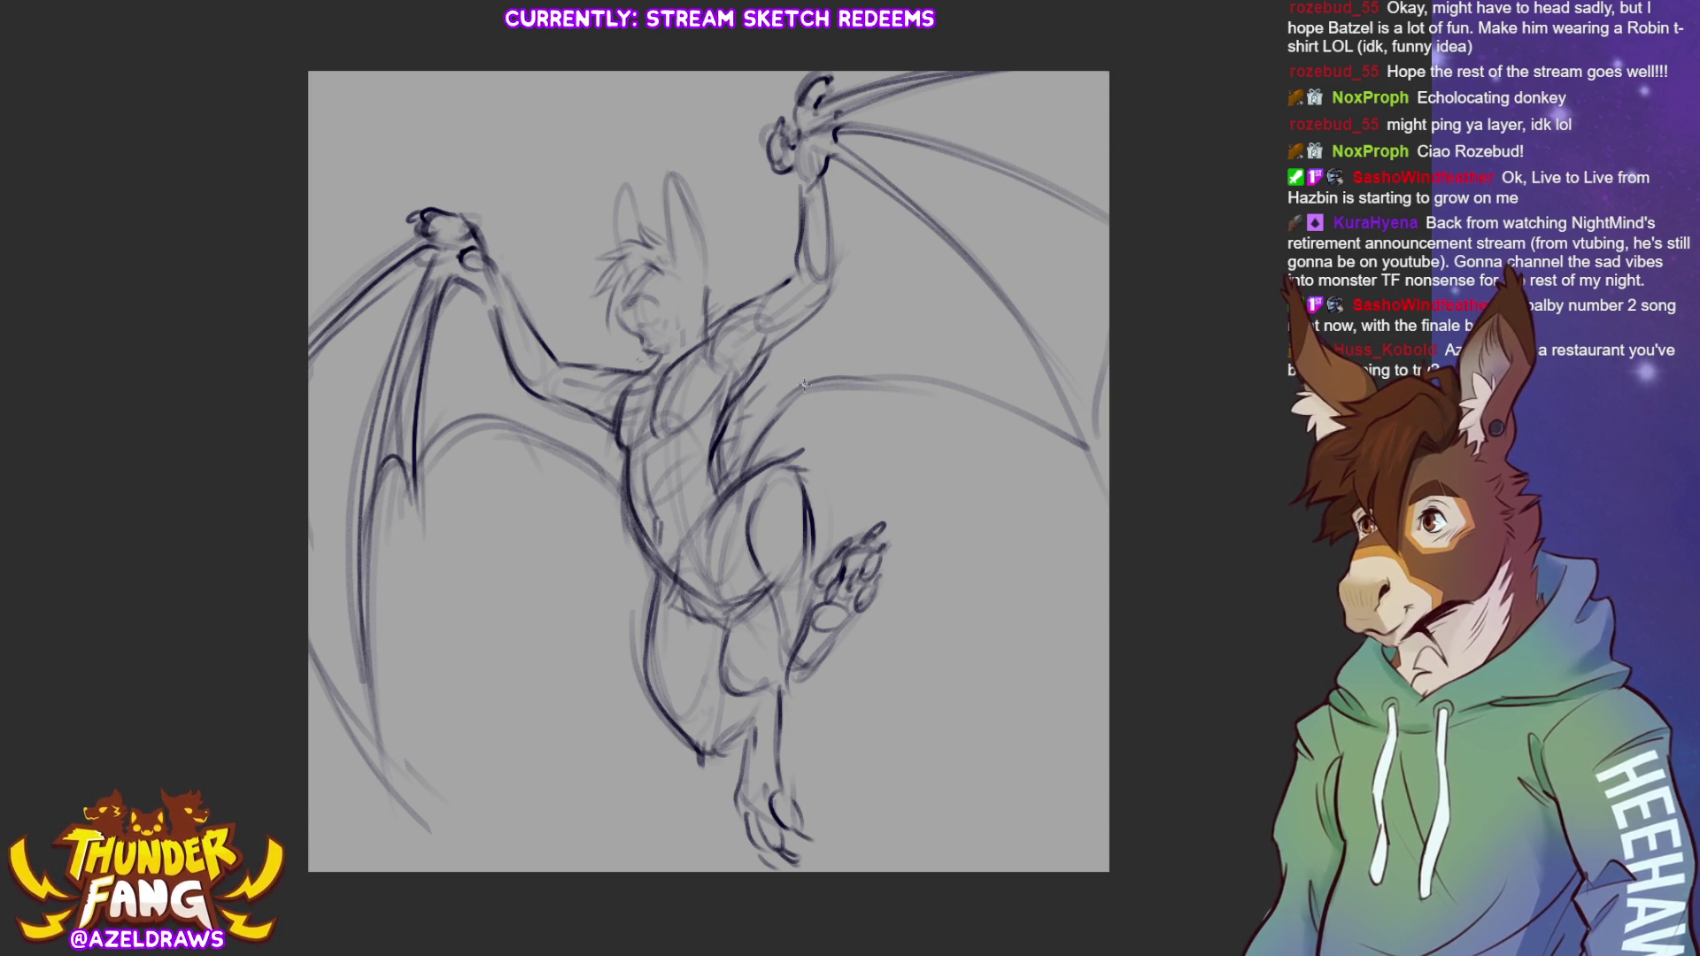
{"action": "mouse_move", "coordinate": [426, 465]}
{"action": "left_mouse_down"}
{"action": "mouse_move", "coordinate": [470, 419]}
{"action": "mouse_move", "coordinate": [598, 484]}
{"action": "left_mouse_up"}
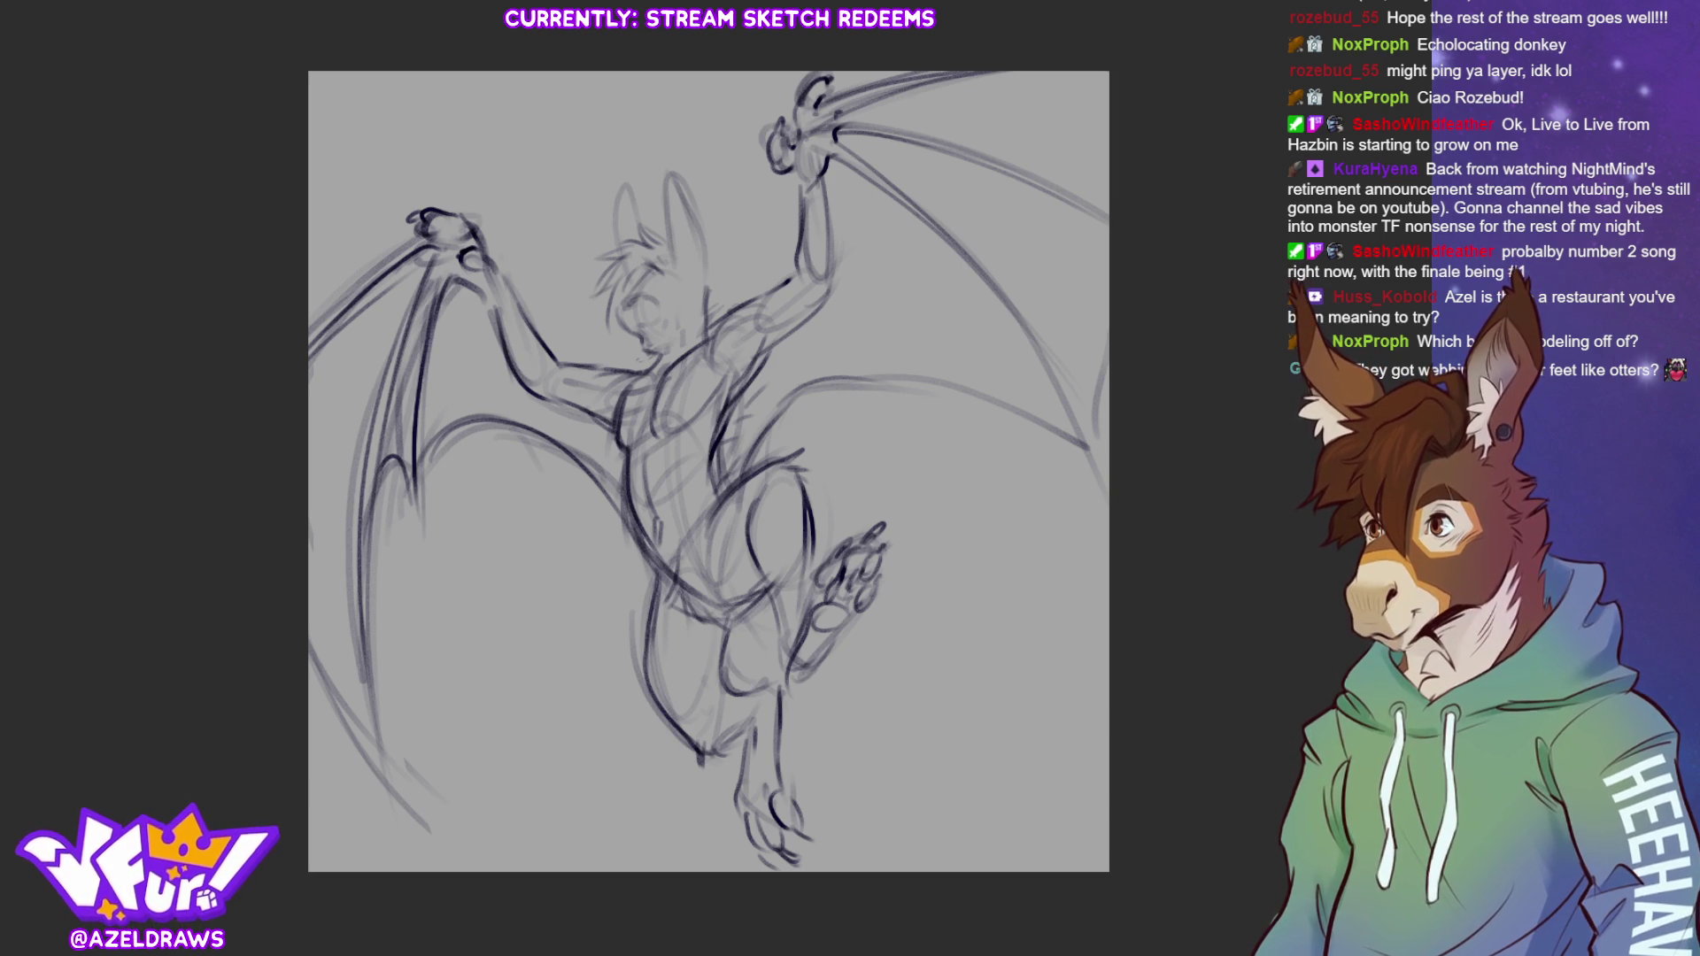
Doodle a small bat with body, wings and legs right of the raised foot, then redraw the right ear
{"action": "mouse_move", "coordinate": [980, 580]}
{"action": "left_mouse_down"}
{"action": "mouse_move", "coordinate": [974, 620]}
{"action": "mouse_move", "coordinate": [1014, 576]}
{"action": "mouse_move", "coordinate": [999, 554]}
{"action": "mouse_move", "coordinate": [974, 568]}
{"action": "mouse_move", "coordinate": [1007, 529]}
{"action": "mouse_move", "coordinate": [974, 536]}
{"action": "mouse_move", "coordinate": [1049, 526]}
{"action": "mouse_move", "coordinate": [1085, 611]}
{"action": "left_mouse_up"}
{"action": "left_click_drag", "start_coordinate": [1052, 529], "coordinate": [1109, 524]}
{"action": "mouse_move", "coordinate": [1013, 622]}
{"action": "left_mouse_down"}
{"action": "mouse_move", "coordinate": [1024, 657]}
{"action": "mouse_move", "coordinate": [974, 660]}
{"action": "mouse_move", "coordinate": [996, 692]}
{"action": "left_mouse_up"}
{"action": "left_click_drag", "start_coordinate": [996, 693], "coordinate": [1095, 572]}
{"action": "mouse_move", "coordinate": [927, 529]}
{"action": "left_mouse_down"}
{"action": "mouse_move", "coordinate": [967, 565]}
{"action": "mouse_move", "coordinate": [907, 585]}
{"action": "mouse_move", "coordinate": [906, 617]}
{"action": "mouse_move", "coordinate": [957, 613]}
{"action": "left_mouse_up"}
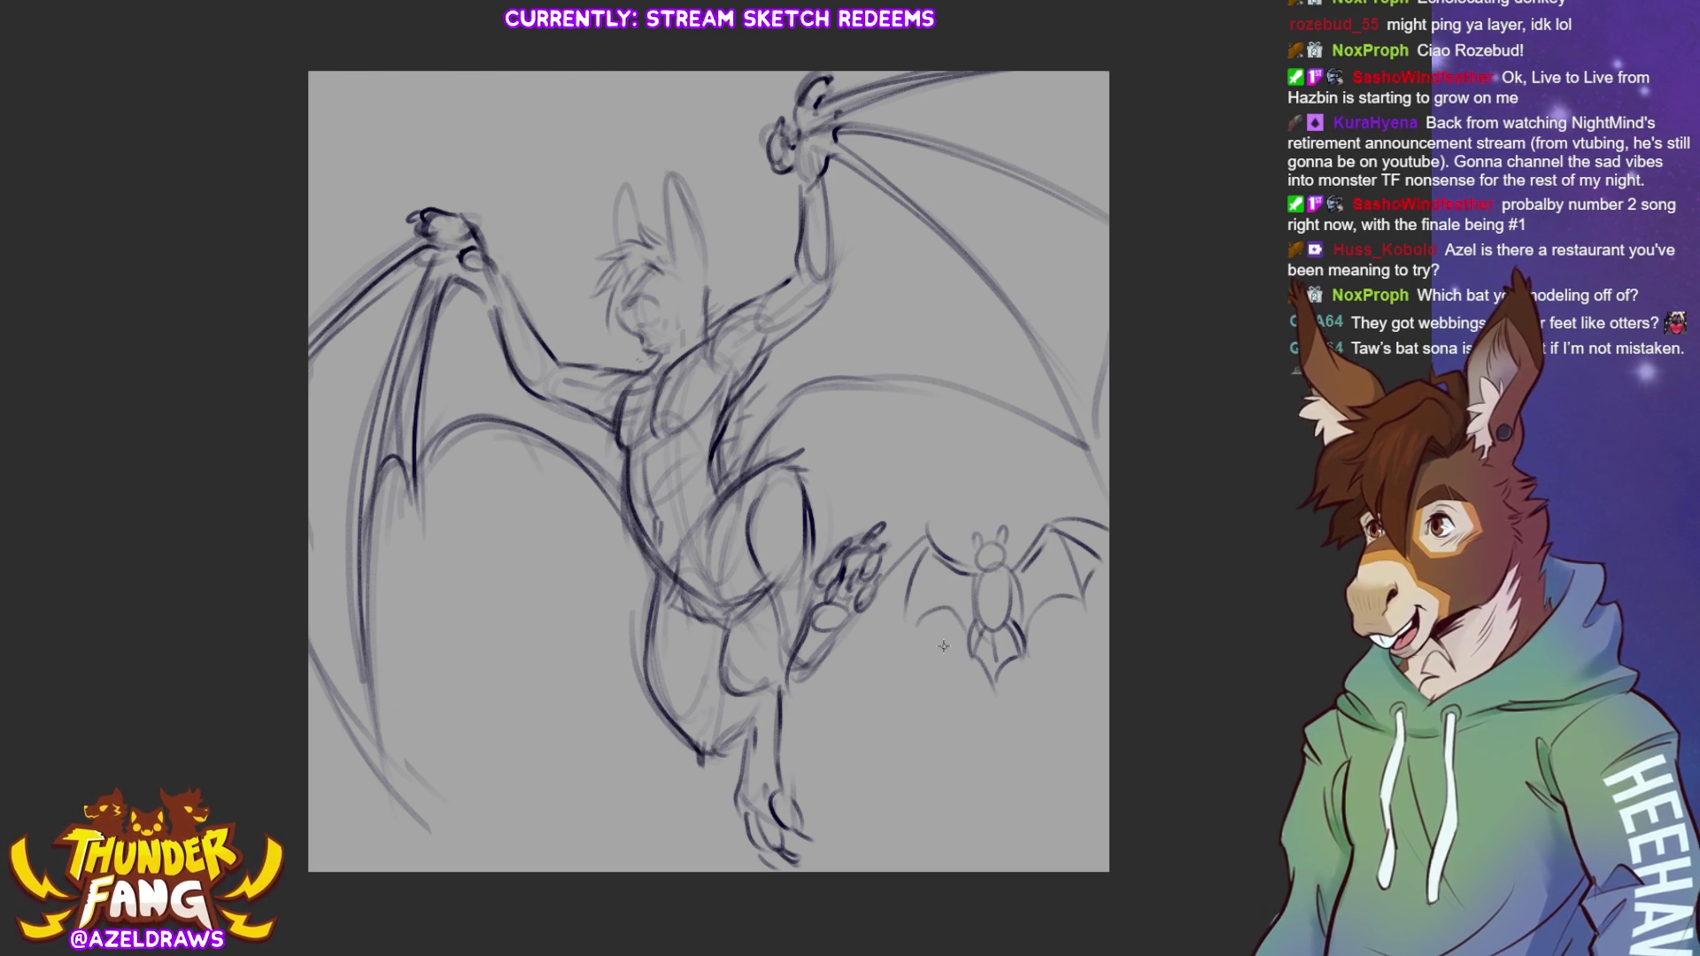
{"action": "left_click_drag", "start_coordinate": [852, 640], "coordinate": [893, 631]}
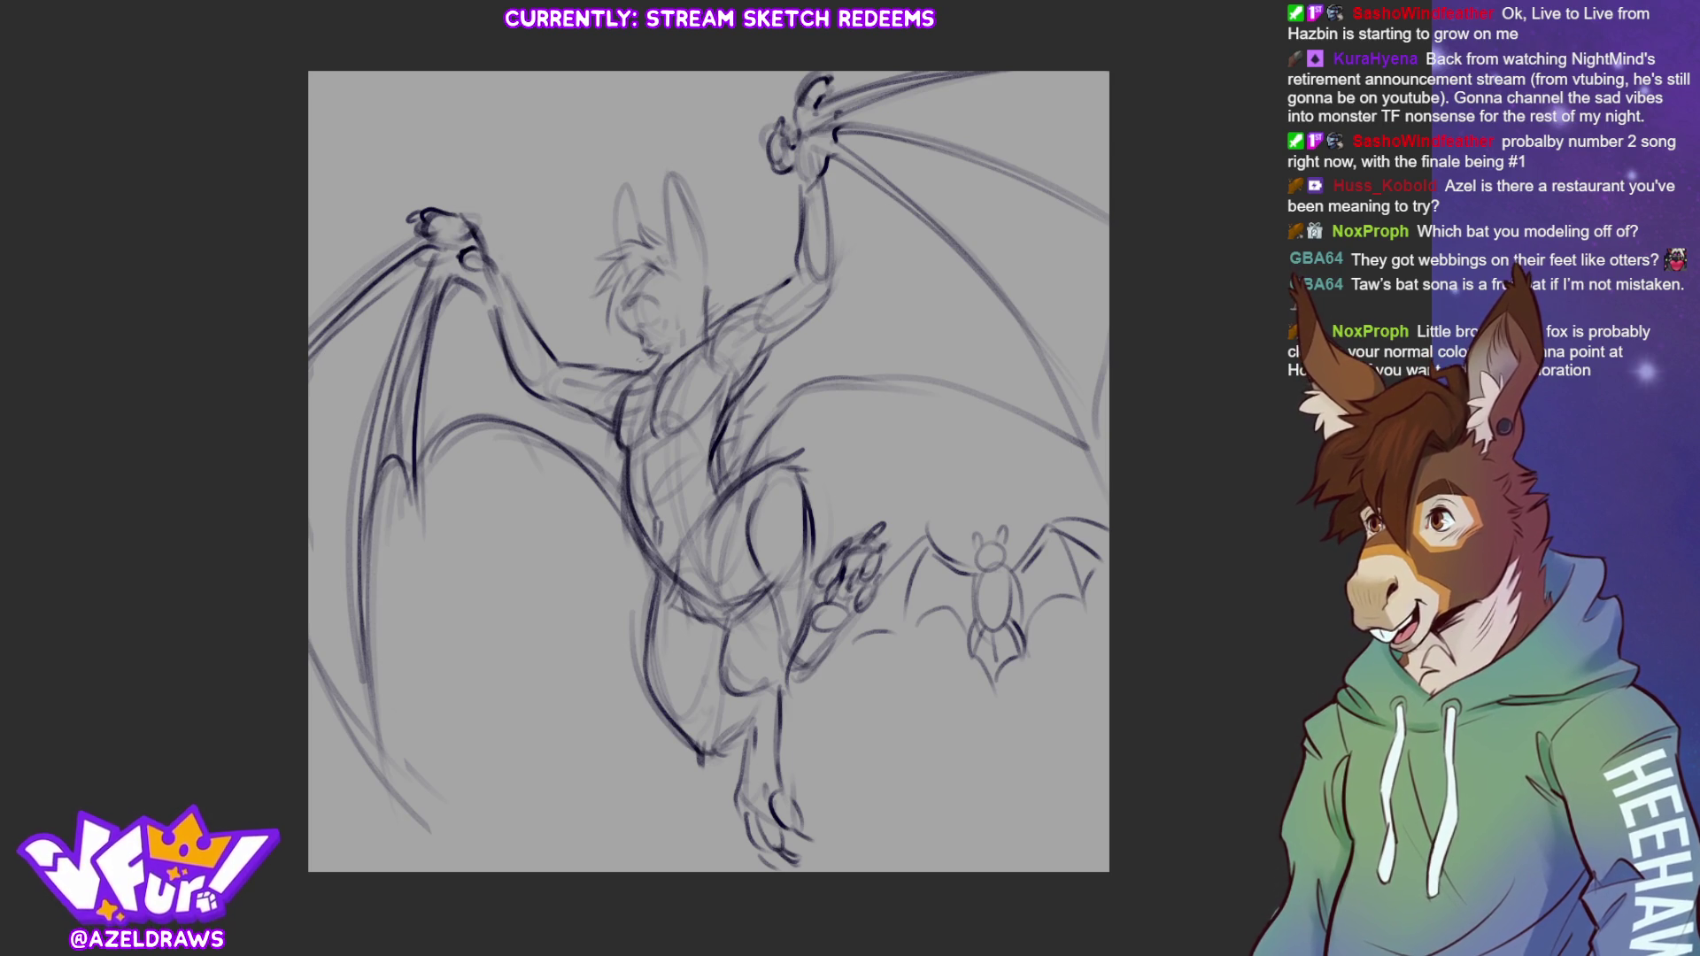
{"action": "mouse_move", "coordinate": [682, 234]}
{"action": "left_mouse_down"}
{"action": "mouse_move", "coordinate": [673, 267]}
{"action": "mouse_move", "coordinate": [698, 207]}
{"action": "mouse_move", "coordinate": [705, 246]}
{"action": "mouse_move", "coordinate": [673, 257]}
{"action": "mouse_move", "coordinate": [707, 282]}
{"action": "mouse_move", "coordinate": [669, 285]}
{"action": "mouse_move", "coordinate": [703, 237]}
{"action": "mouse_move", "coordinate": [613, 248]}
{"action": "mouse_move", "coordinate": [617, 274]}
{"action": "left_mouse_up"}
Erase the old ear strokes and sketch a new, smaller left ear on the head
{"action": "left_click_drag", "start_coordinate": [641, 223], "coordinate": [613, 250]}
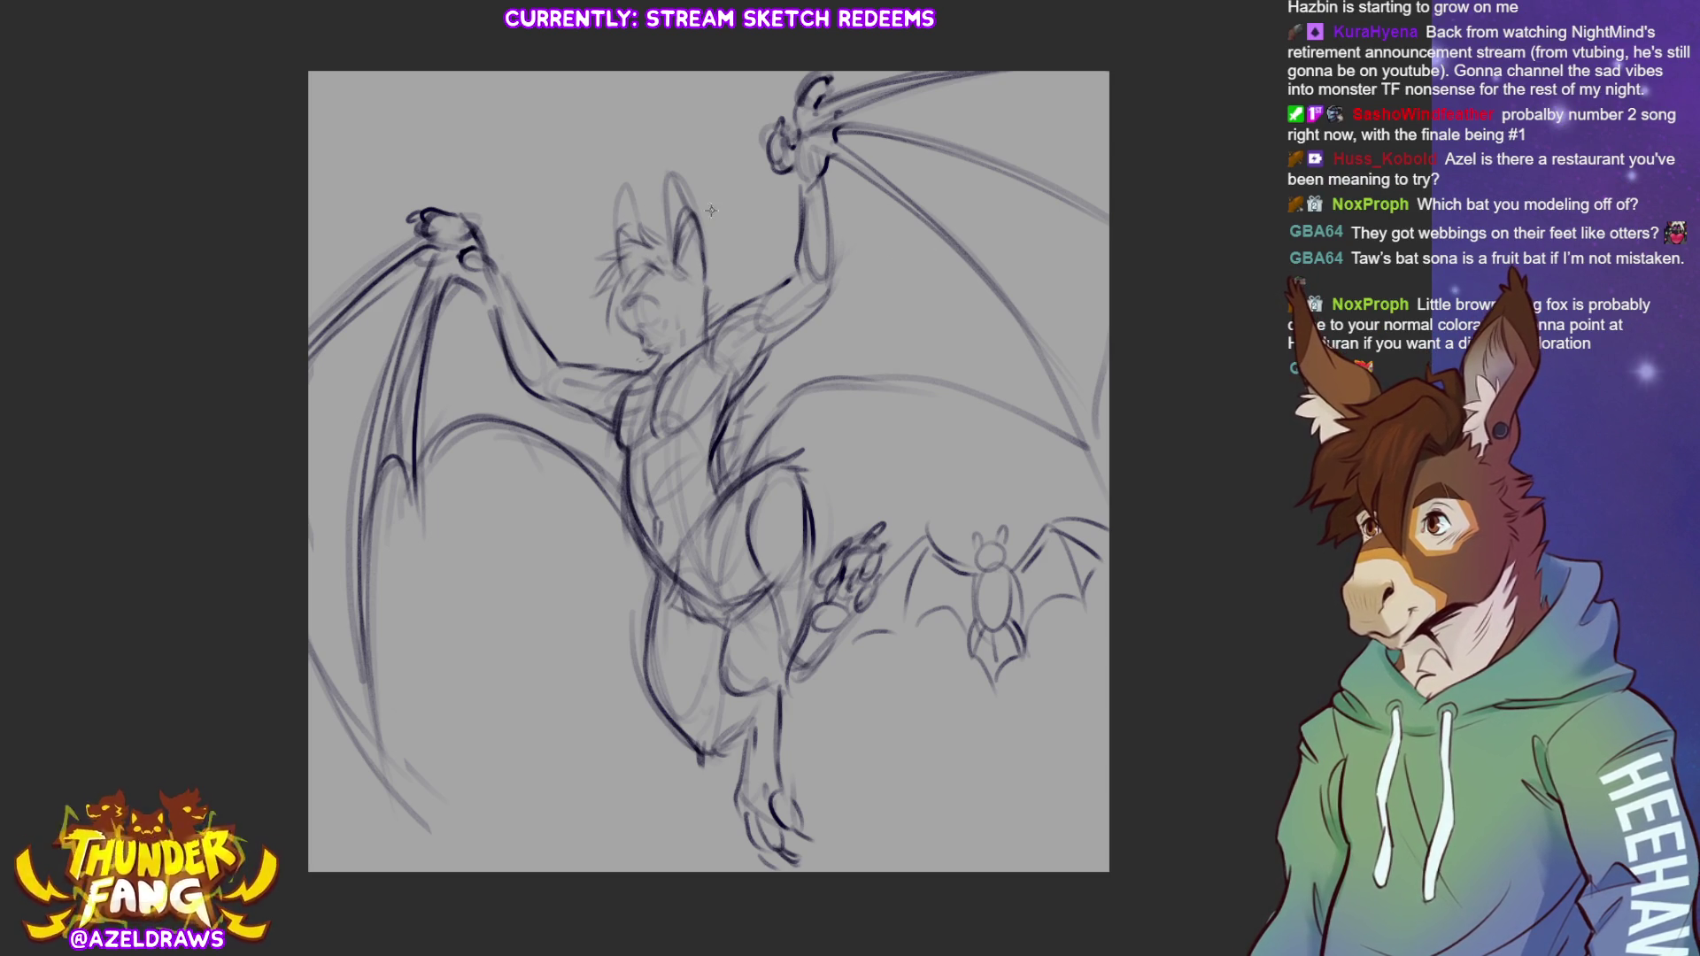
{"action": "mouse_move", "coordinate": [705, 219]}
{"action": "left_mouse_down"}
{"action": "mouse_move", "coordinate": [687, 257]}
{"action": "mouse_move", "coordinate": [681, 181]}
{"action": "mouse_move", "coordinate": [620, 238]}
{"action": "mouse_move", "coordinate": [627, 210]}
{"action": "mouse_move", "coordinate": [696, 180]}
{"action": "mouse_move", "coordinate": [708, 272]}
{"action": "left_mouse_up"}
{"action": "mouse_move", "coordinate": [598, 215]}
{"action": "left_mouse_down"}
{"action": "mouse_move", "coordinate": [630, 248]}
{"action": "mouse_move", "coordinate": [591, 232]}
{"action": "mouse_move", "coordinate": [611, 275]}
{"action": "left_mouse_up"}
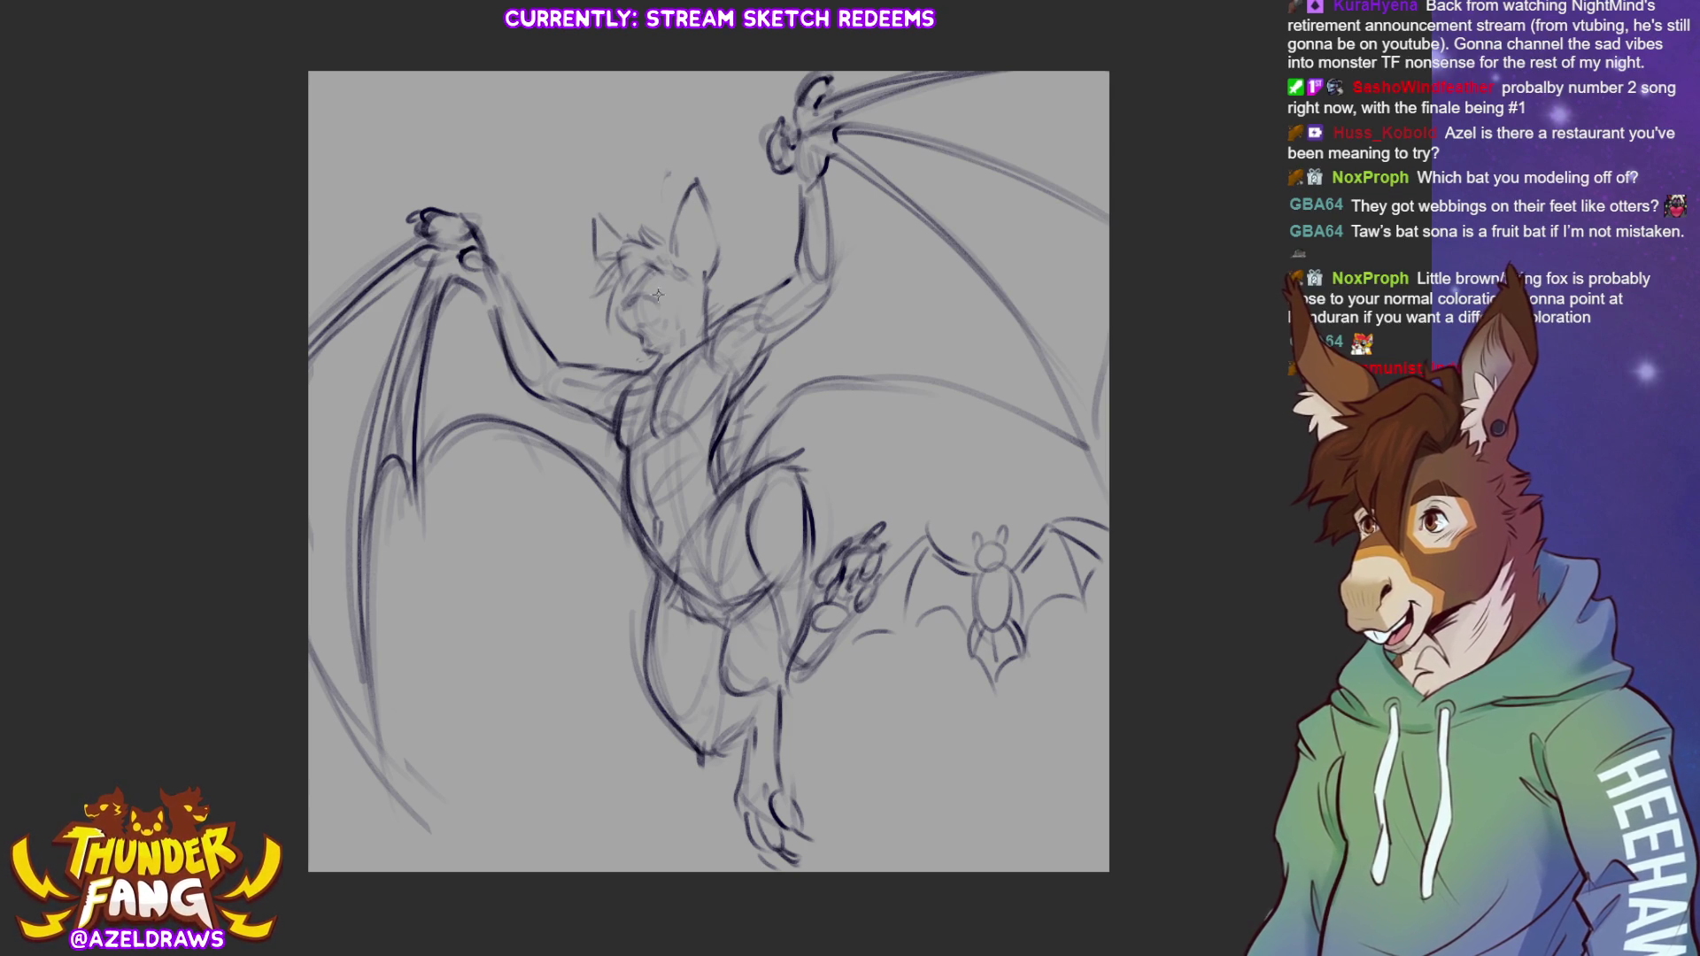
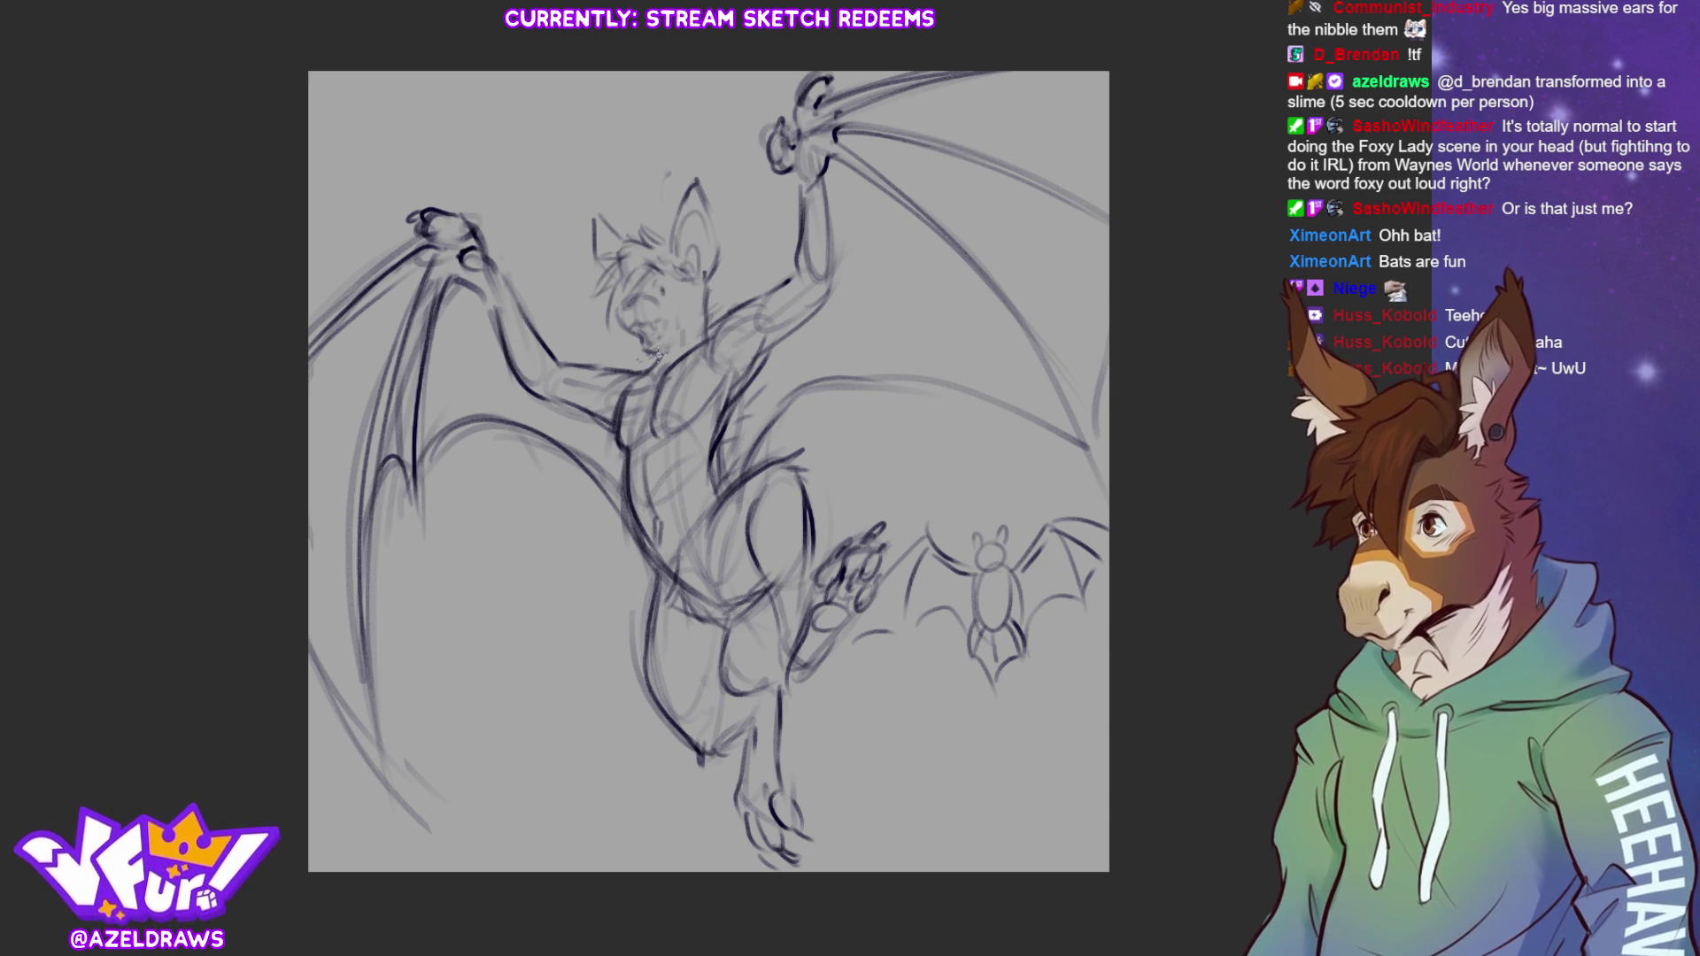
Pencil darker strokes over the shoulder and chest, then the belly curve, hip and thigh
{"action": "mouse_move", "coordinate": [603, 382]}
{"action": "left_mouse_down"}
{"action": "mouse_move", "coordinate": [651, 434]}
{"action": "mouse_move", "coordinate": [682, 394]}
{"action": "left_mouse_up"}
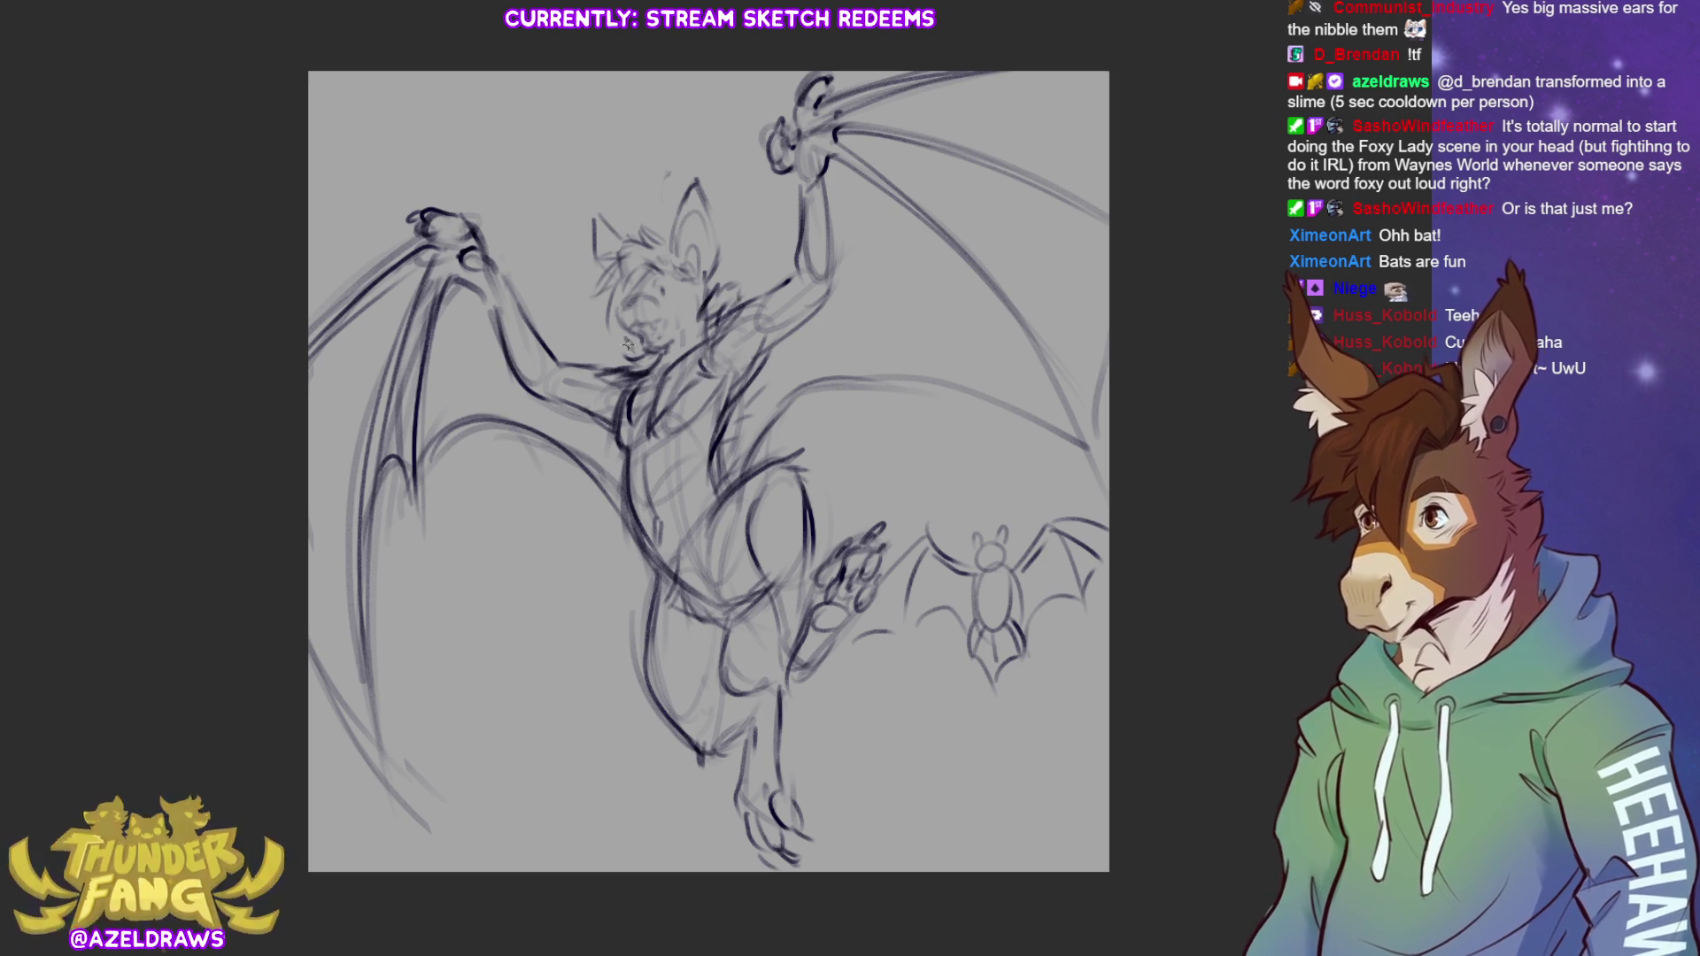
{"action": "left_click_drag", "start_coordinate": [702, 311], "coordinate": [757, 294]}
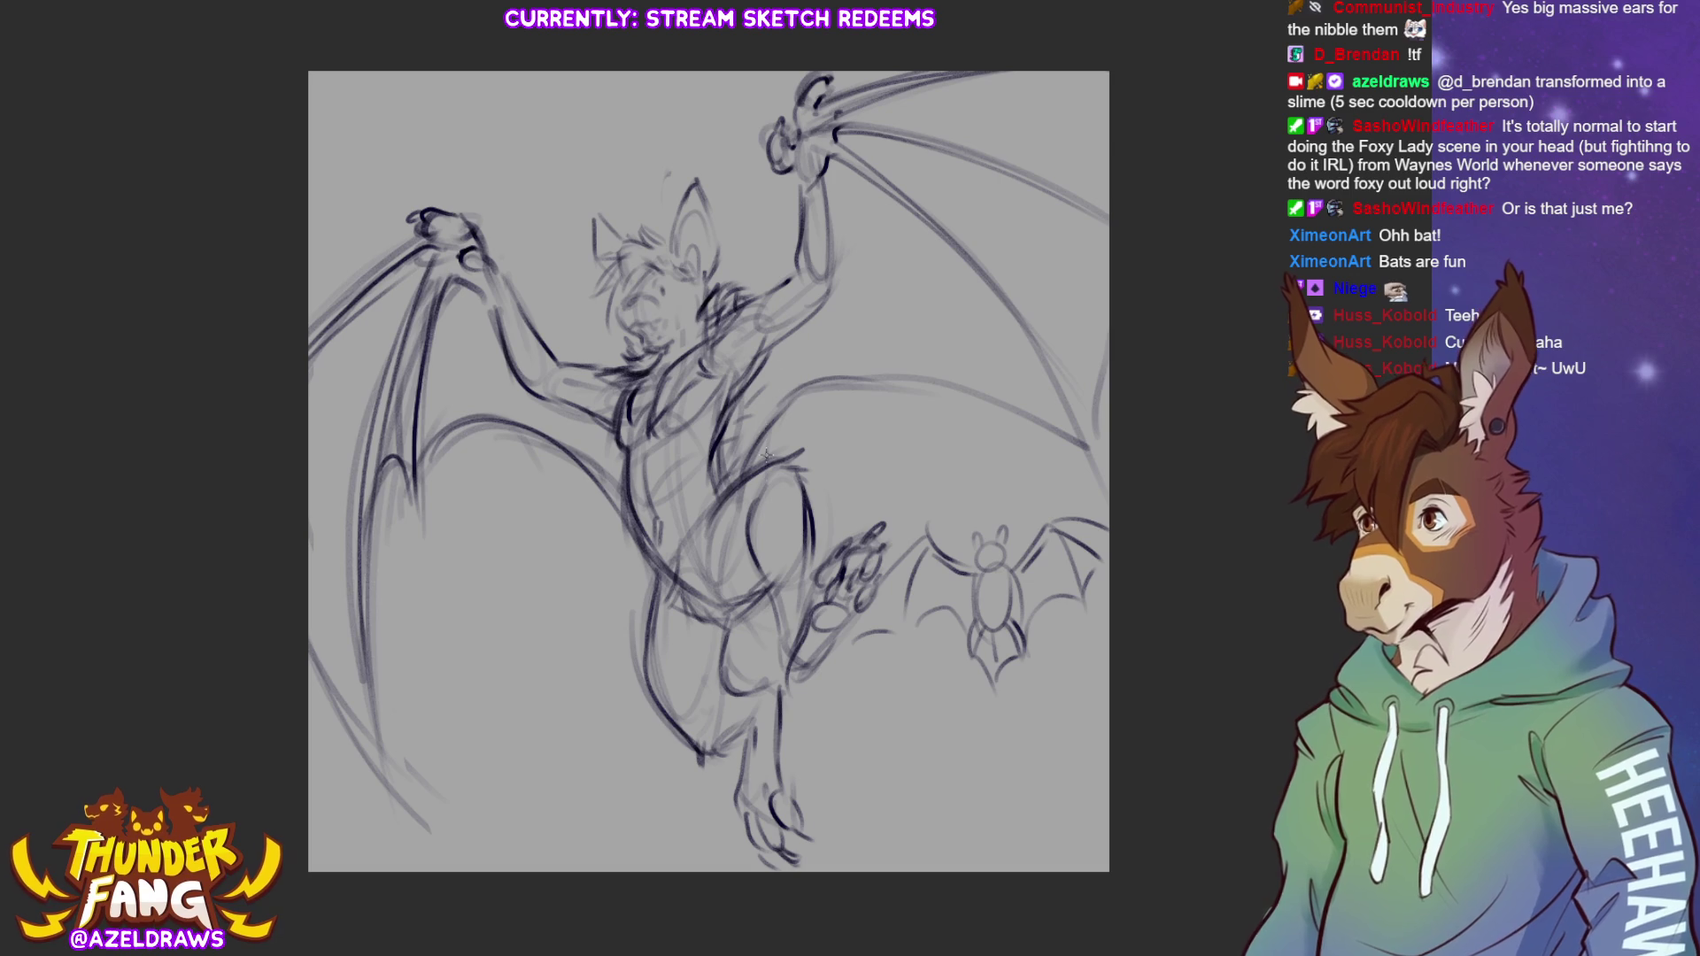
{"action": "mouse_move", "coordinate": [678, 576]}
{"action": "left_mouse_down"}
{"action": "mouse_move", "coordinate": [655, 565]}
{"action": "mouse_move", "coordinate": [709, 518]}
{"action": "mouse_move", "coordinate": [756, 576]}
{"action": "left_mouse_up"}
{"action": "left_click_drag", "start_coordinate": [651, 650], "coordinate": [722, 650]}
{"action": "mouse_move", "coordinate": [744, 496]}
{"action": "left_mouse_down"}
{"action": "mouse_move", "coordinate": [773, 588]}
{"action": "mouse_move", "coordinate": [713, 624]}
{"action": "mouse_move", "coordinate": [714, 519]}
{"action": "mouse_move", "coordinate": [714, 595]}
{"action": "left_mouse_up"}
{"action": "mouse_move", "coordinate": [712, 532]}
{"action": "left_mouse_down"}
{"action": "mouse_move", "coordinate": [734, 595]}
{"action": "mouse_move", "coordinate": [767, 586]}
{"action": "left_mouse_up"}
{"action": "left_click_drag", "start_coordinate": [646, 639], "coordinate": [728, 645]}
{"action": "mouse_move", "coordinate": [647, 586]}
{"action": "left_mouse_down"}
{"action": "mouse_move", "coordinate": [643, 664]}
{"action": "mouse_move", "coordinate": [767, 591]}
{"action": "left_mouse_up"}
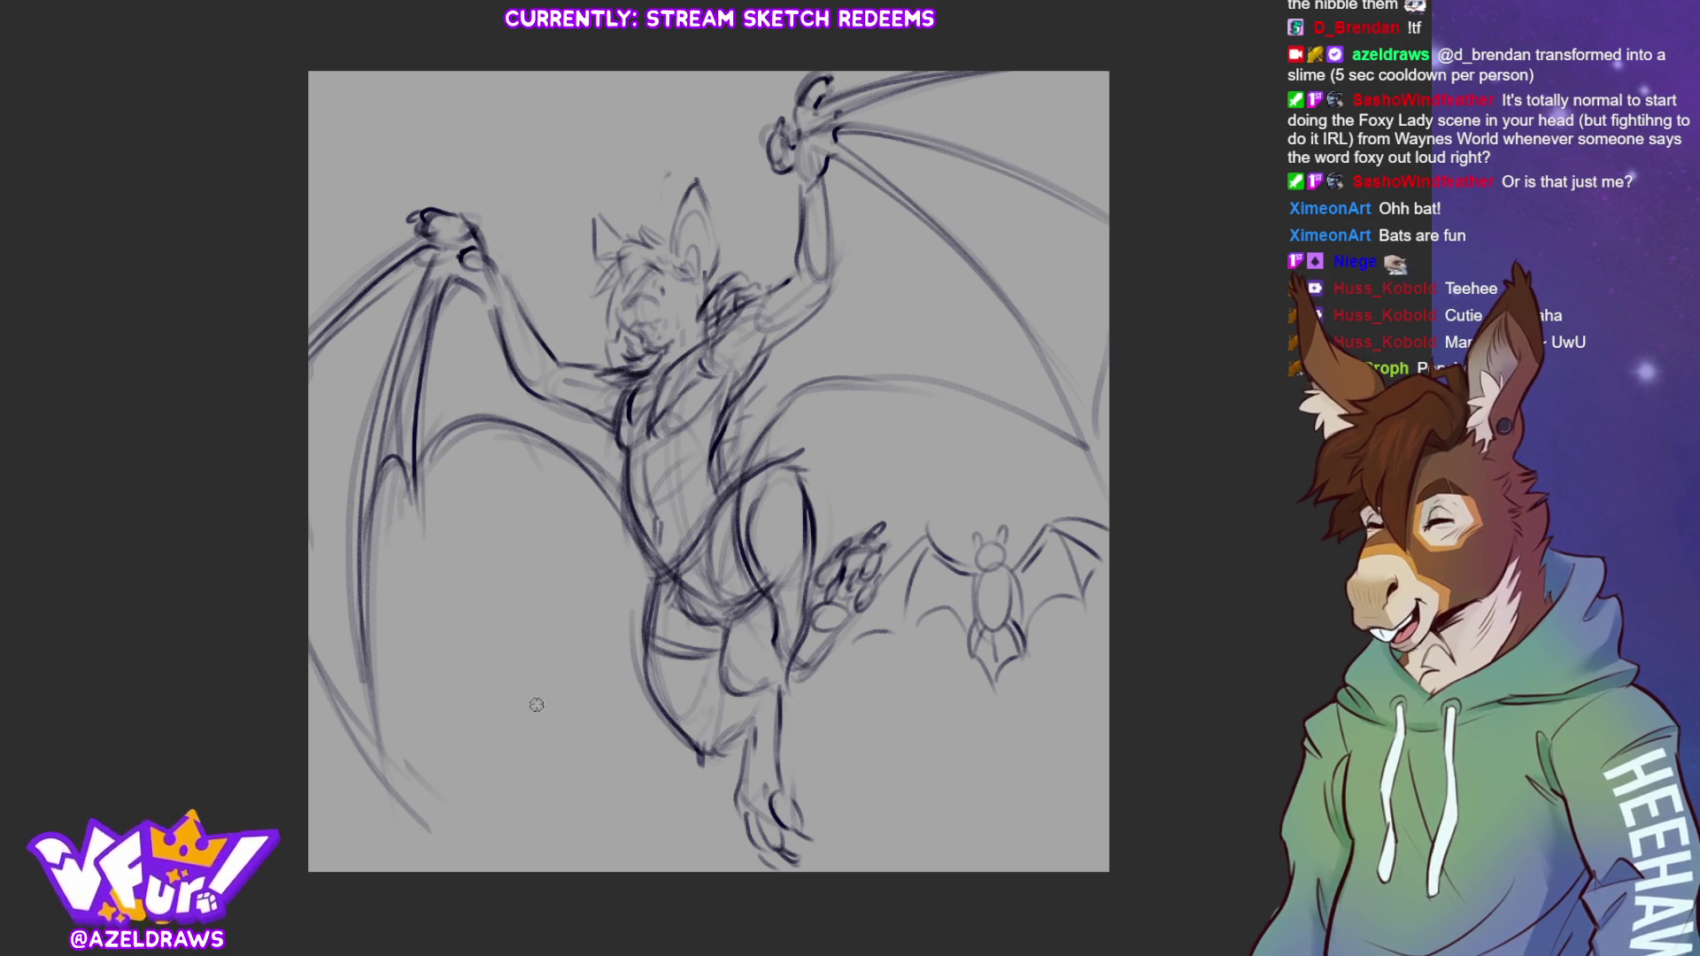
Lasso the small lower-right bat, delete it and deselect
{"action": "mouse_move", "coordinate": [1096, 502]}
{"action": "left_mouse_down"}
{"action": "mouse_move", "coordinate": [956, 512]}
{"action": "mouse_move", "coordinate": [894, 566]}
{"action": "mouse_move", "coordinate": [976, 736]}
{"action": "mouse_move", "coordinate": [1102, 509]}
{"action": "left_mouse_up"}
{"action": "key", "text": "Delete"}
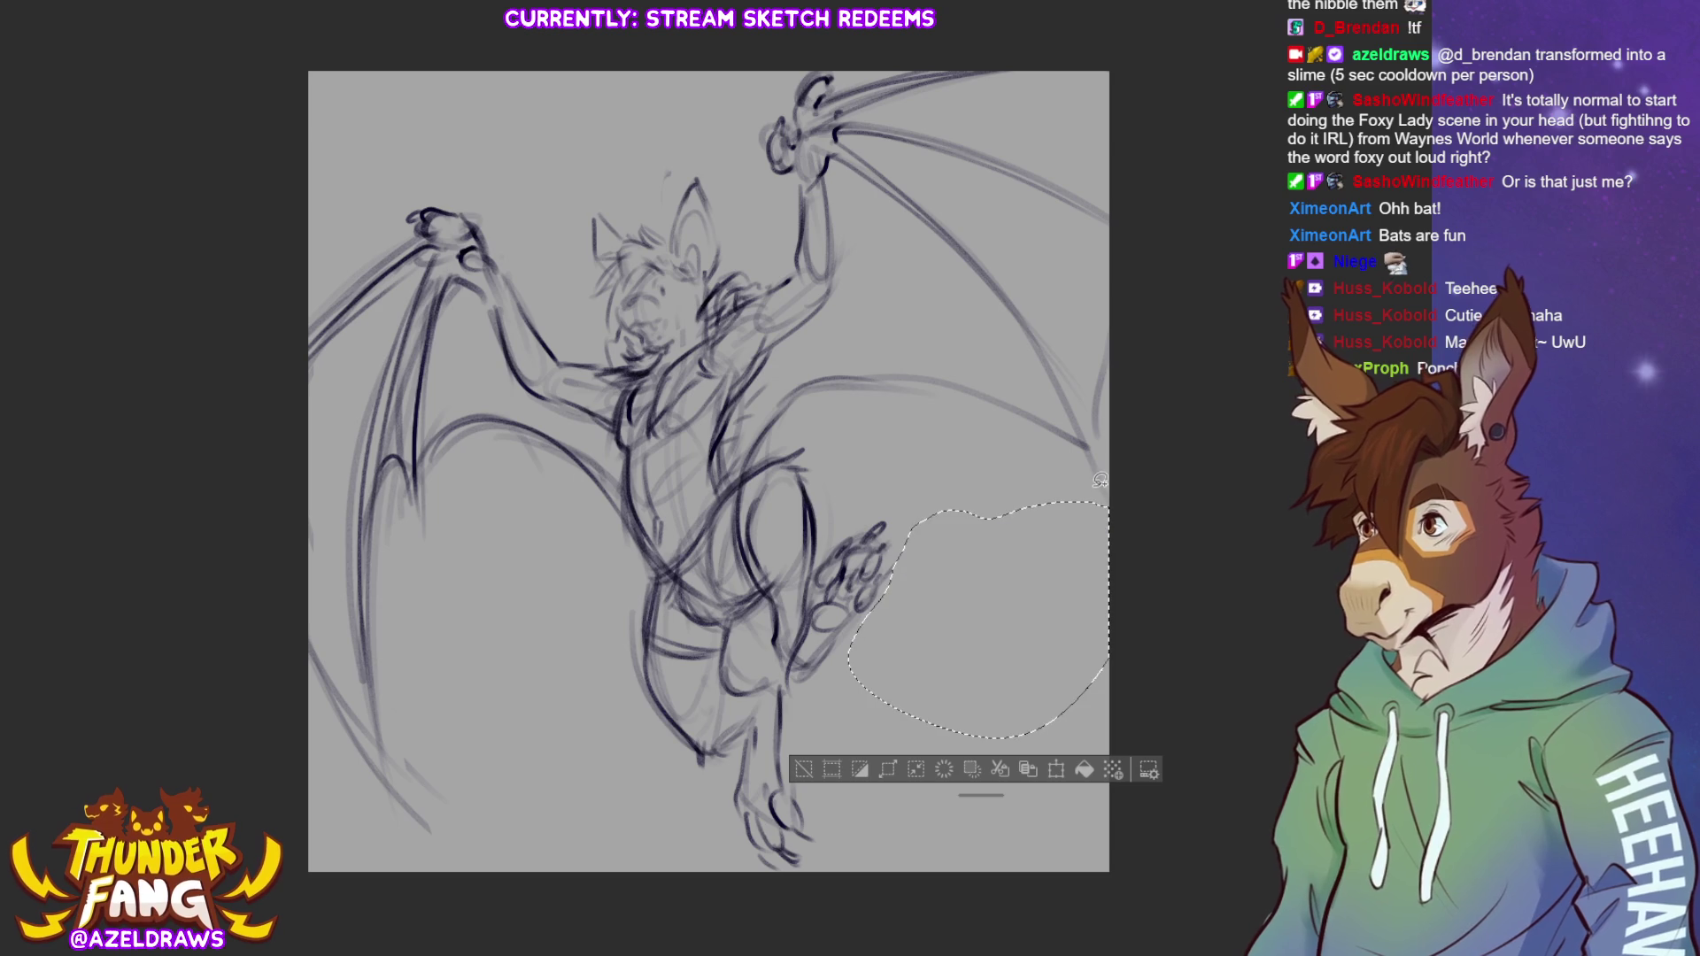
{"action": "key", "text": "ctrl+d"}
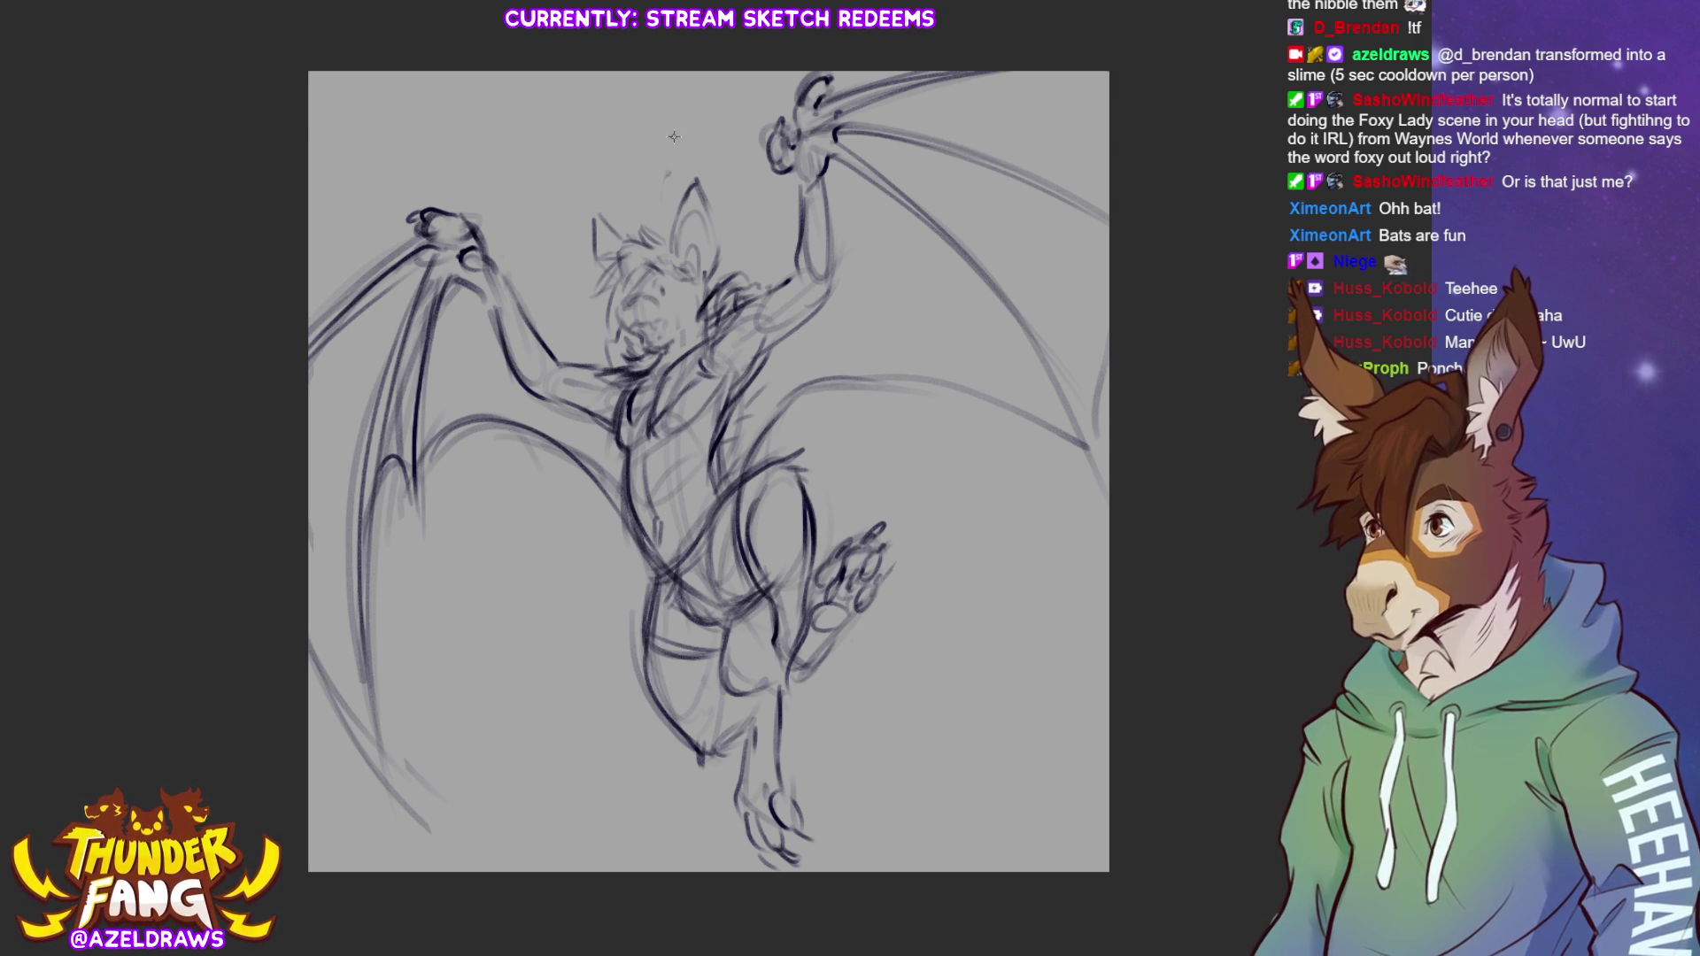
Redraw the top of the left arm and both sides of the torso
{"action": "mouse_move", "coordinate": [559, 347]}
{"action": "left_mouse_down"}
{"action": "mouse_move", "coordinate": [611, 364]}
{"action": "mouse_move", "coordinate": [556, 429]}
{"action": "mouse_move", "coordinate": [583, 503]}
{"action": "left_mouse_up"}
{"action": "mouse_move", "coordinate": [556, 381]}
{"action": "left_mouse_down"}
{"action": "mouse_move", "coordinate": [662, 583]}
{"action": "mouse_move", "coordinate": [763, 430]}
{"action": "left_mouse_up"}
{"action": "mouse_move", "coordinate": [731, 487]}
{"action": "left_mouse_down"}
{"action": "mouse_move", "coordinate": [814, 301]}
{"action": "mouse_move", "coordinate": [797, 270]}
{"action": "mouse_move", "coordinate": [772, 288]}
{"action": "left_mouse_up"}
{"action": "mouse_move", "coordinate": [752, 306]}
{"action": "left_mouse_down"}
{"action": "mouse_move", "coordinate": [660, 400]}
{"action": "mouse_move", "coordinate": [709, 365]}
{"action": "left_mouse_up"}
Add contour lines across the neck and chest and darken the lower chest and belly
{"action": "left_click_drag", "start_coordinate": [584, 390], "coordinate": [624, 459]}
{"action": "left_click_drag", "start_coordinate": [751, 350], "coordinate": [737, 398]}
{"action": "left_click_drag", "start_coordinate": [734, 403], "coordinate": [660, 466]}
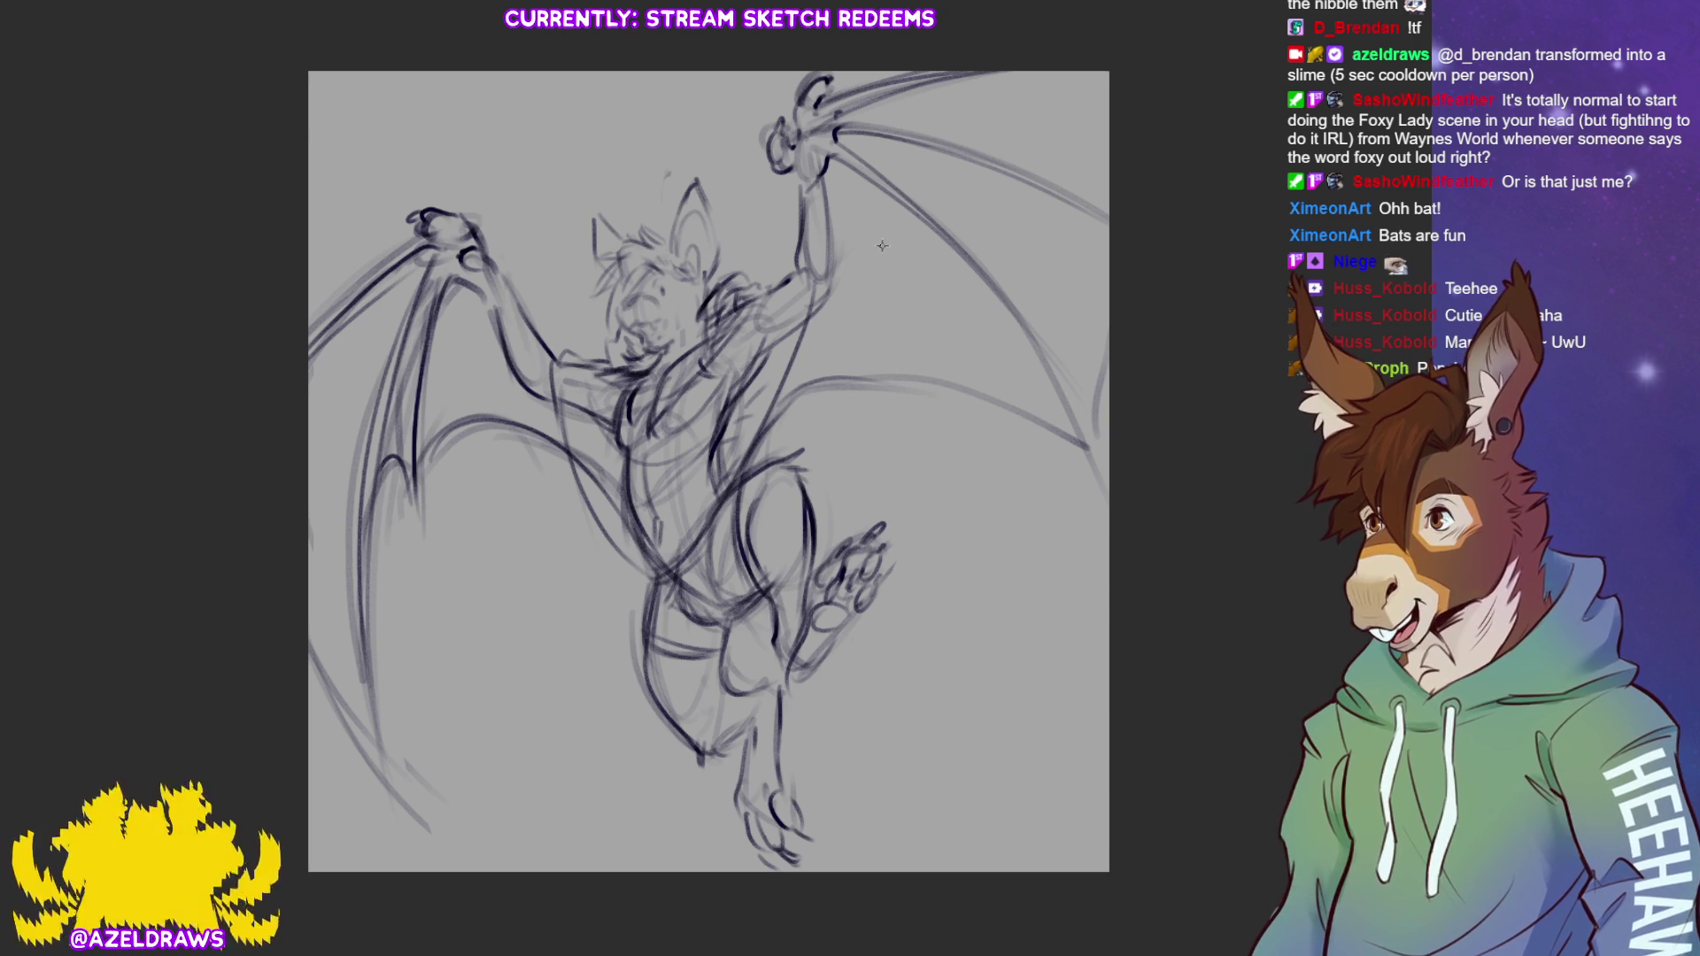
{"action": "left_click_drag", "start_coordinate": [620, 451], "coordinate": [590, 425]}
{"action": "left_click_drag", "start_coordinate": [648, 455], "coordinate": [691, 438]}
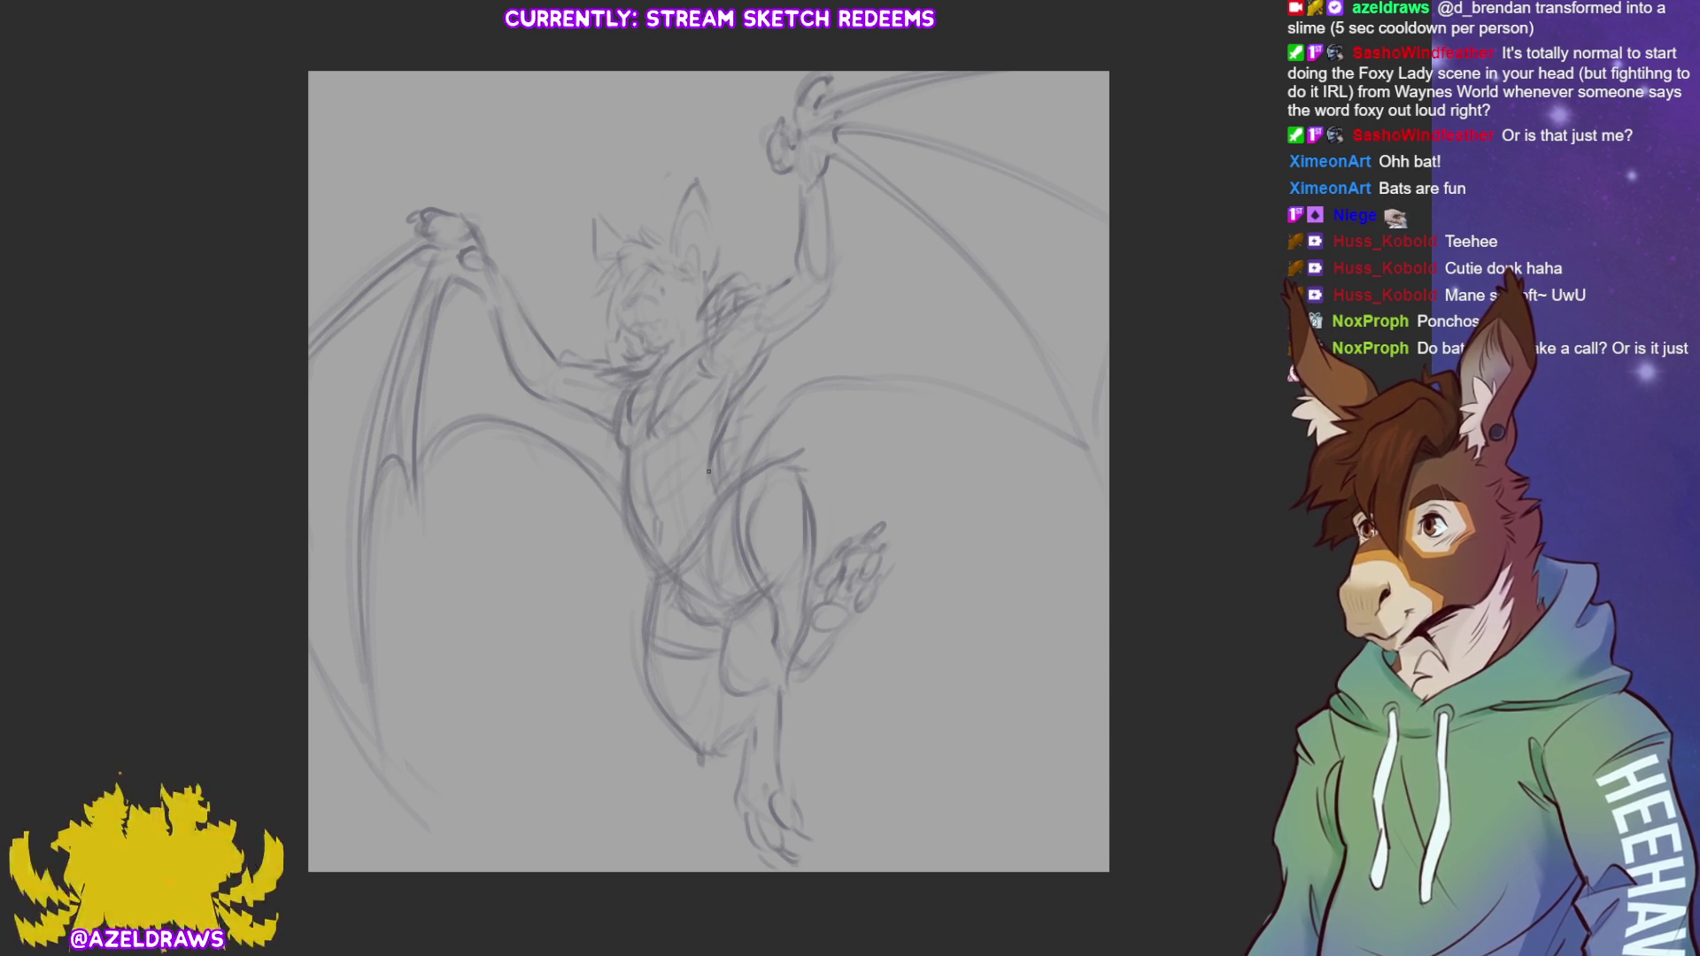
Zoom in and draw spiky fur around the chin, chest, neck and cheek, undoing the last jaw strokes
{"action": "key", "text": "ctrl+equal"}
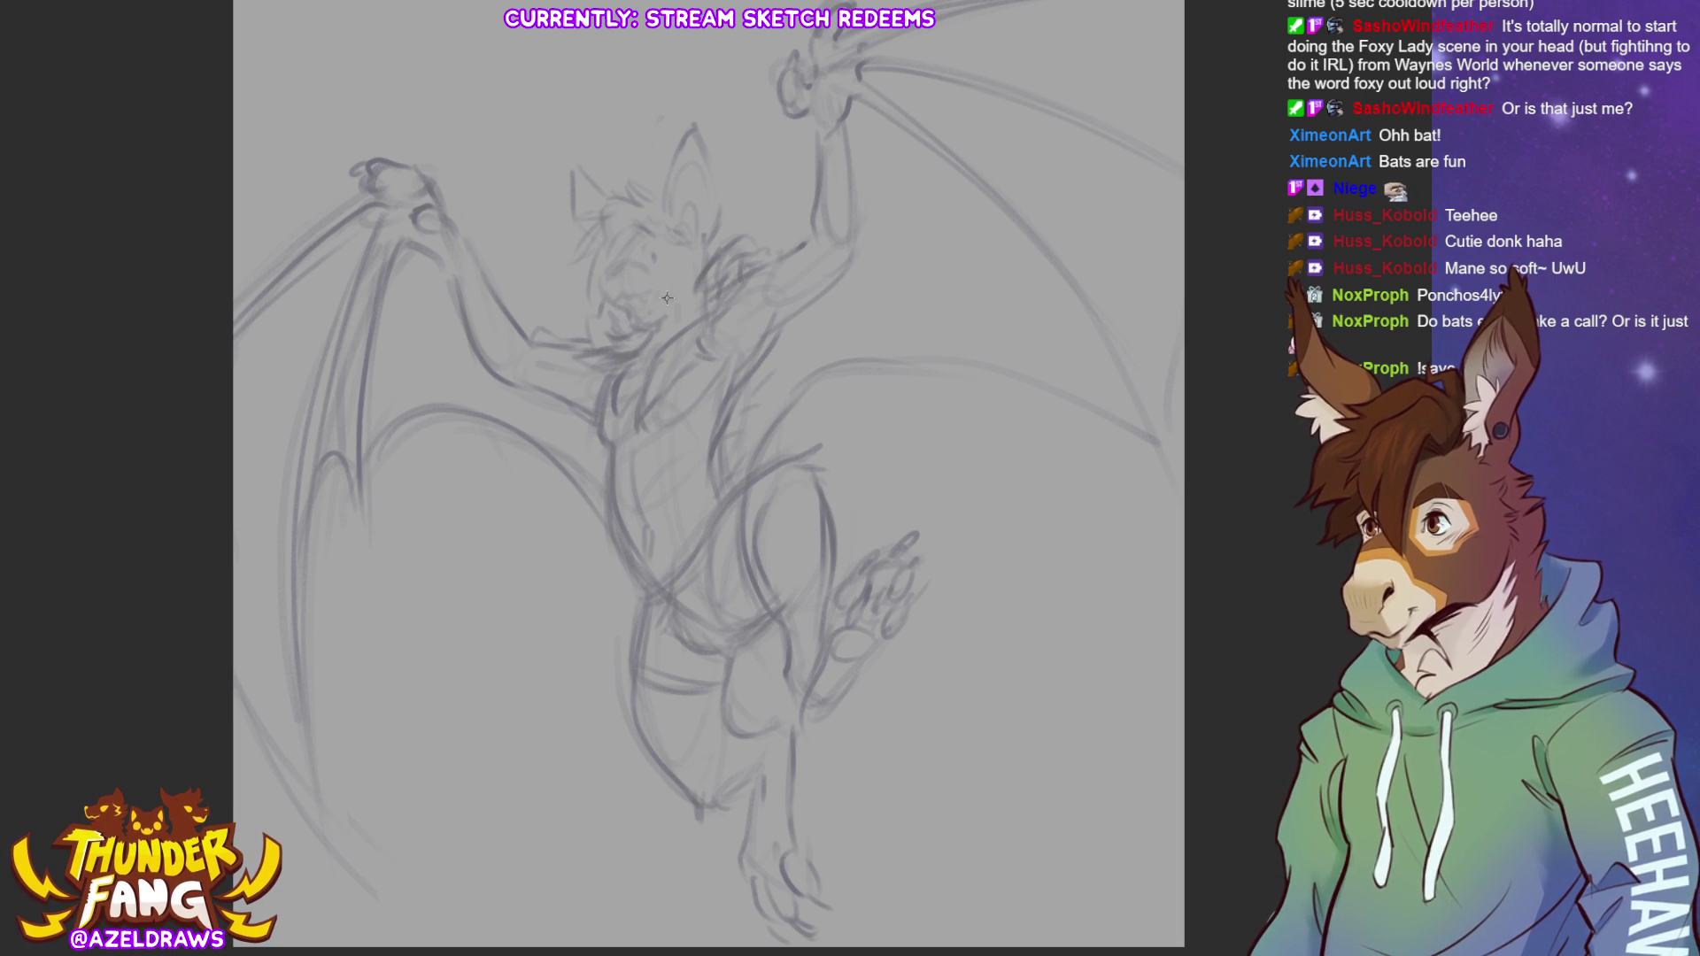
{"action": "mouse_move", "coordinate": [663, 311]}
{"action": "left_mouse_down"}
{"action": "mouse_move", "coordinate": [617, 337]}
{"action": "mouse_move", "coordinate": [644, 339]}
{"action": "left_mouse_up"}
{"action": "mouse_move", "coordinate": [593, 359]}
{"action": "left_mouse_down"}
{"action": "mouse_move", "coordinate": [618, 354]}
{"action": "mouse_move", "coordinate": [597, 394]}
{"action": "mouse_move", "coordinate": [604, 381]}
{"action": "mouse_move", "coordinate": [631, 408]}
{"action": "left_mouse_up"}
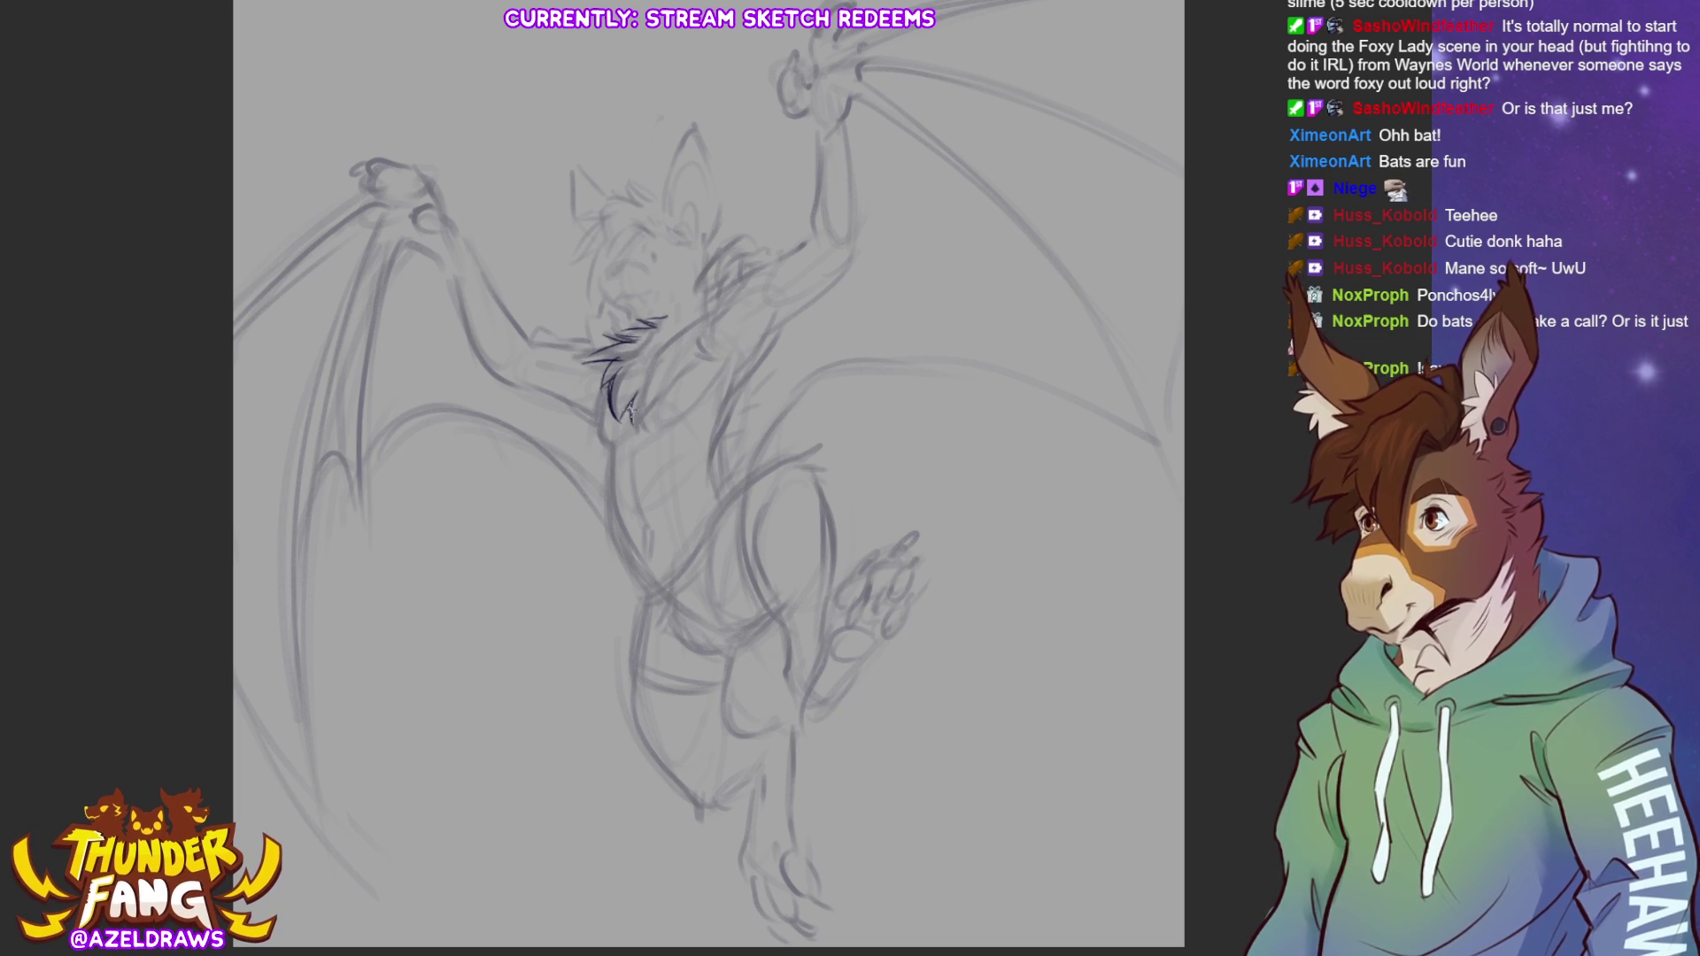
{"action": "mouse_move", "coordinate": [690, 283]}
{"action": "left_mouse_down"}
{"action": "mouse_move", "coordinate": [666, 308]}
{"action": "mouse_move", "coordinate": [591, 294]}
{"action": "mouse_move", "coordinate": [595, 319]}
{"action": "mouse_move", "coordinate": [576, 324]}
{"action": "mouse_move", "coordinate": [595, 344]}
{"action": "mouse_move", "coordinate": [584, 312]}
{"action": "mouse_move", "coordinate": [589, 345]}
{"action": "mouse_move", "coordinate": [571, 353]}
{"action": "mouse_move", "coordinate": [613, 363]}
{"action": "left_mouse_up"}
{"action": "key", "text": "ctrl+z"}
{"action": "key", "text": "ctrl+z"}
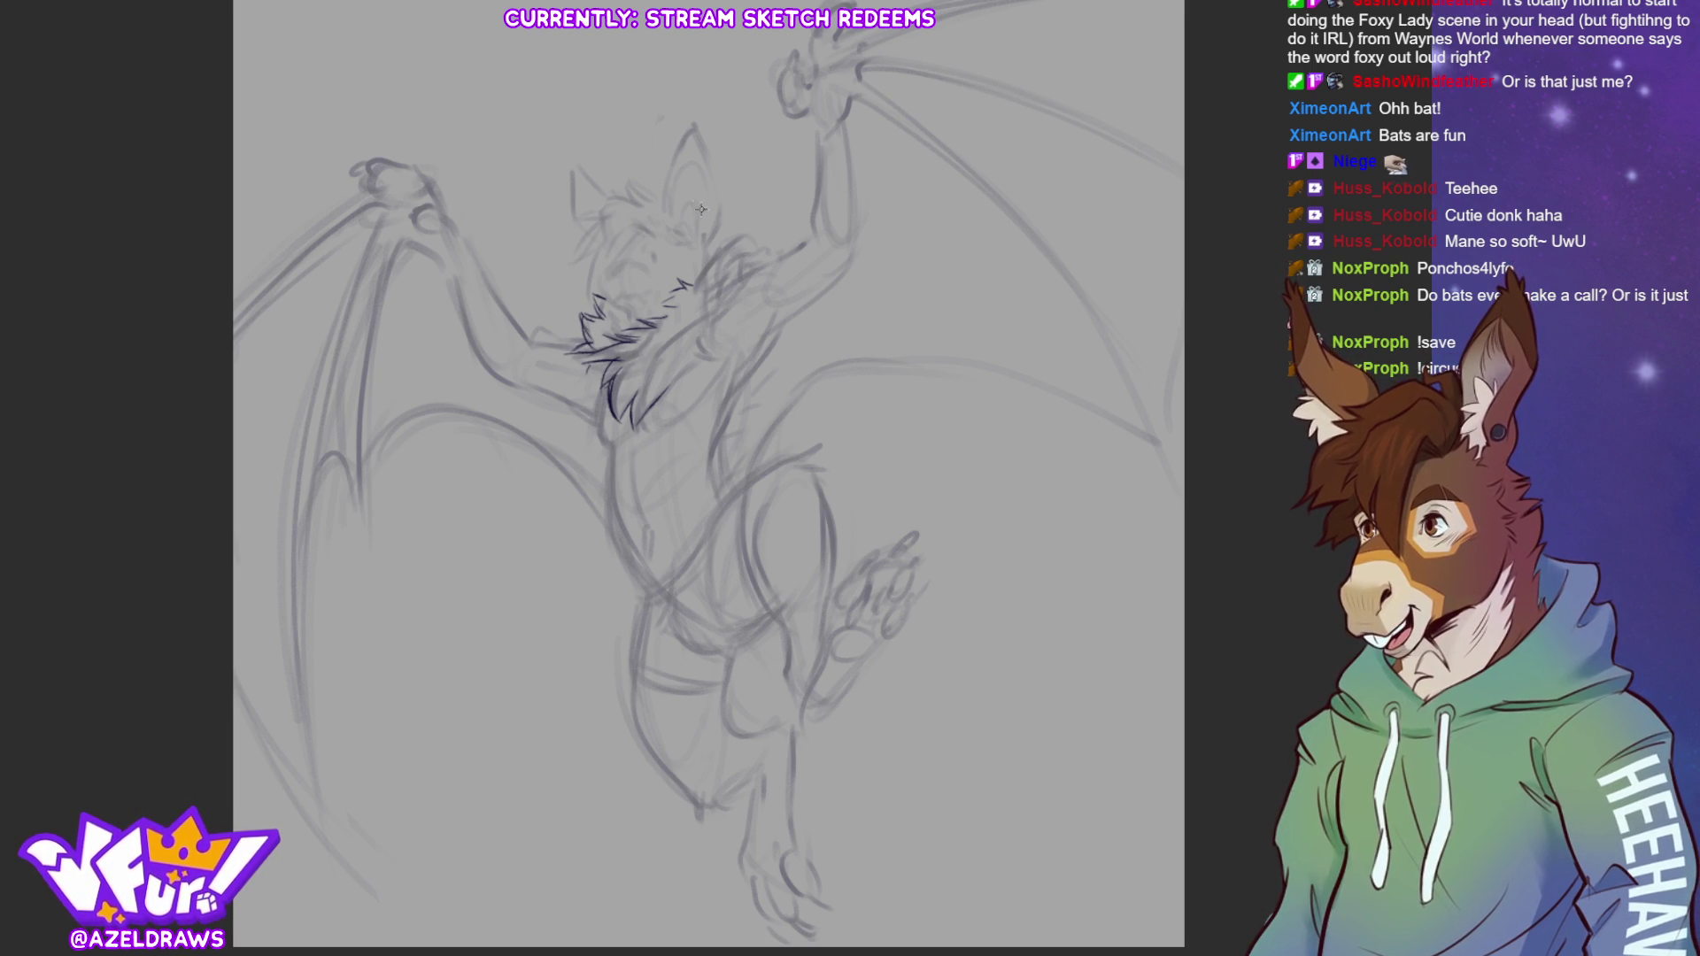
{"action": "scroll", "coordinate": [619, 398], "scroll_direction": "up", "scroll_amount": 3}
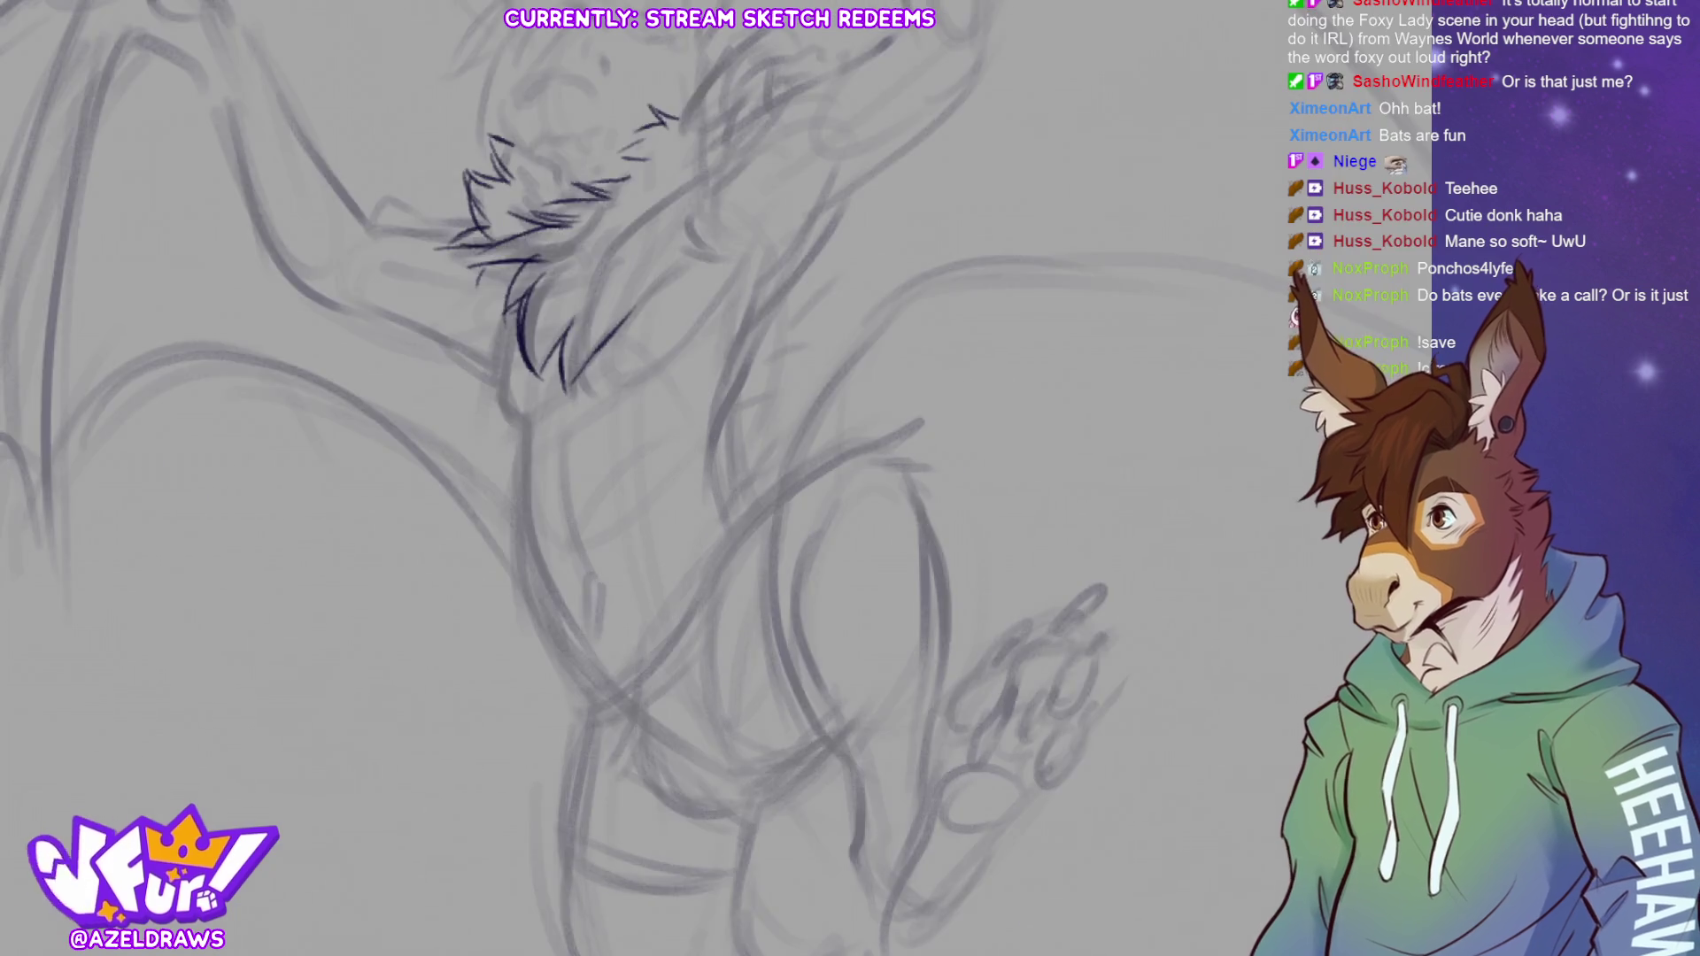
Draw the eye arc with a pupil and the mouth line, undoing a trial tongue stroke
{"action": "mouse_move", "coordinate": [635, 467]}
{"action": "left_mouse_down"}
{"action": "mouse_move", "coordinate": [700, 437]}
{"action": "mouse_move", "coordinate": [632, 500]}
{"action": "left_mouse_up"}
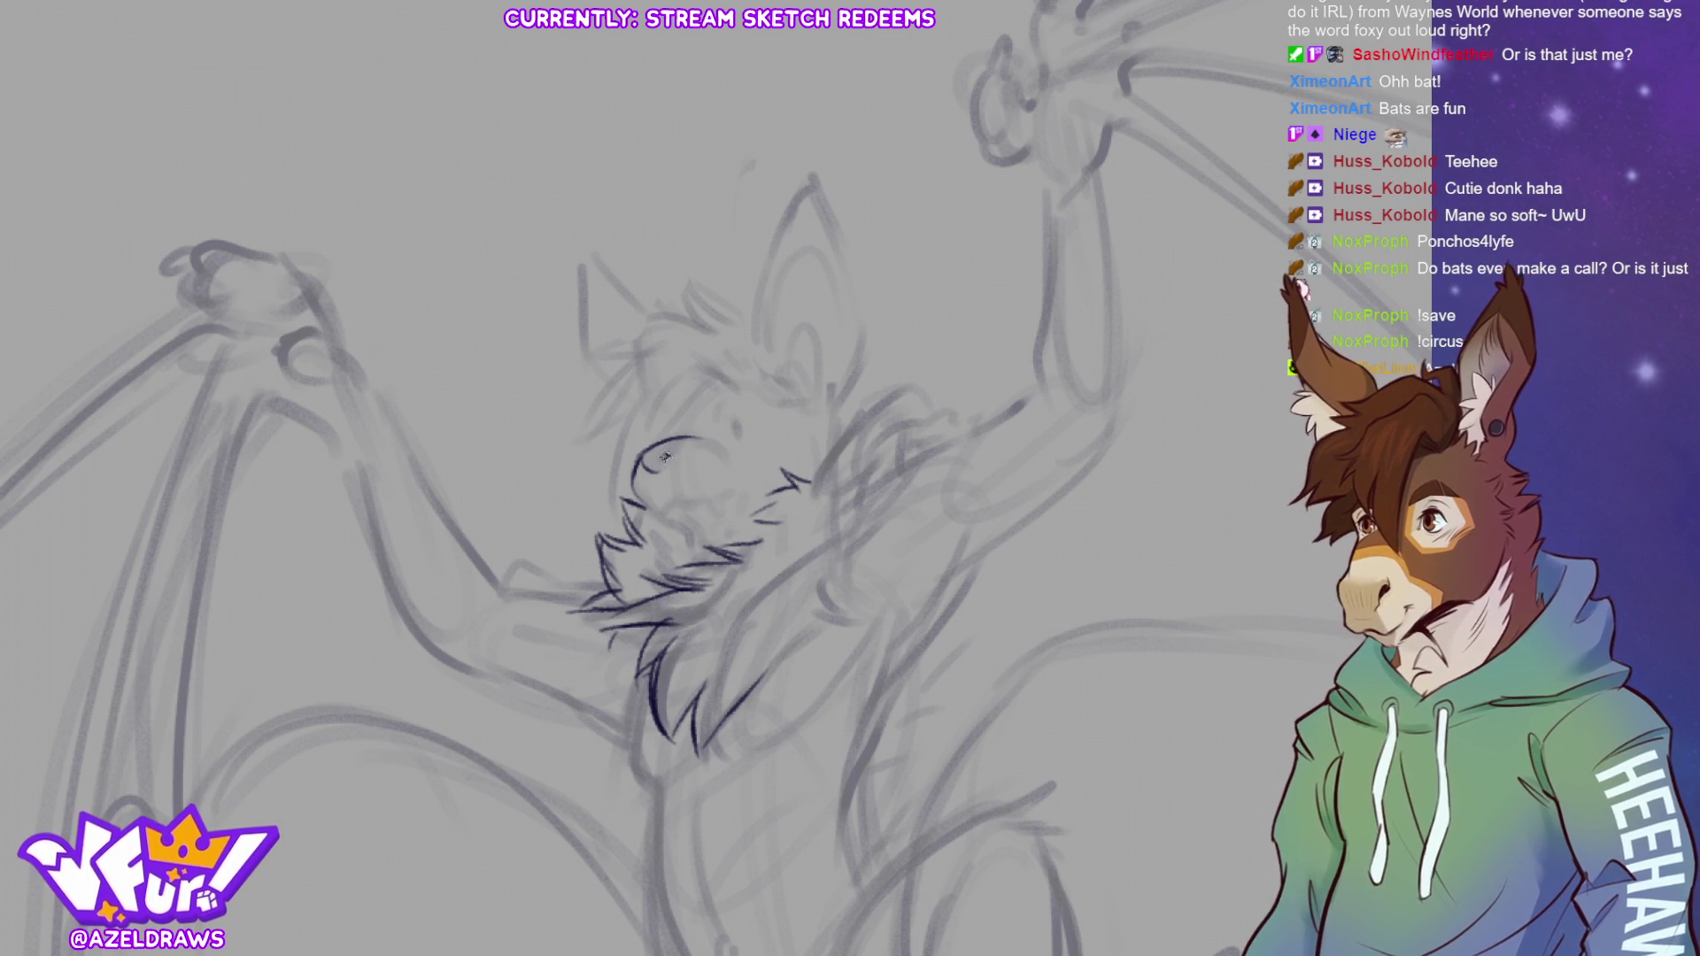
{"action": "left_click_drag", "start_coordinate": [667, 456], "coordinate": [671, 453]}
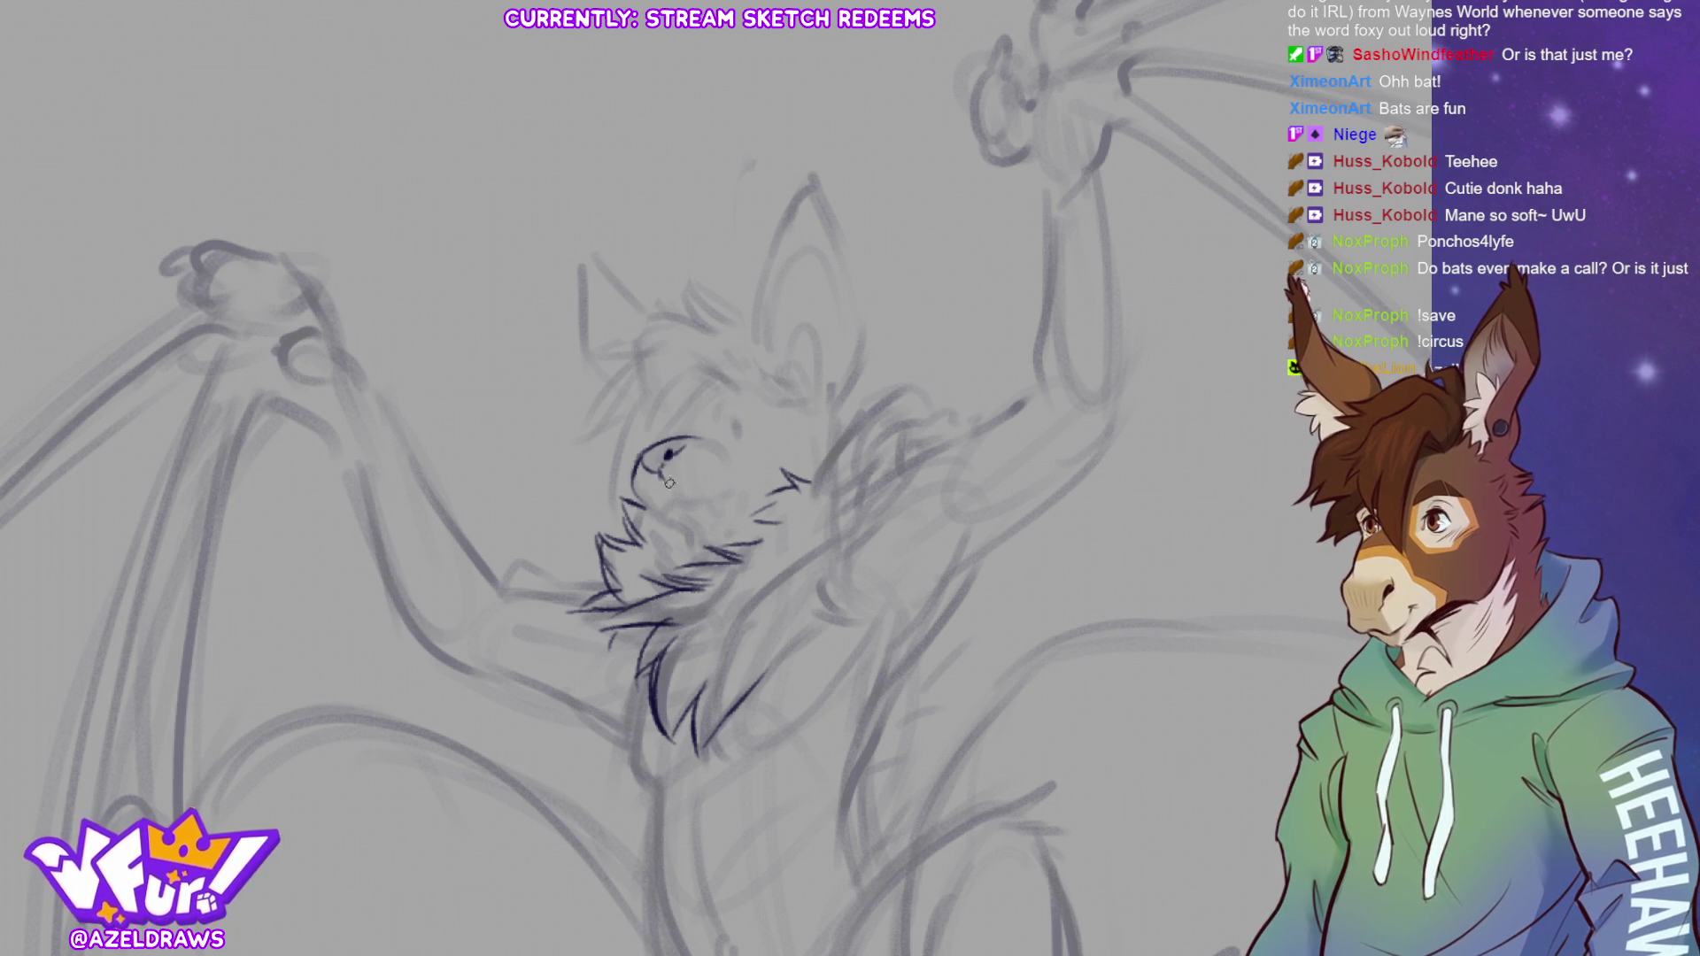
{"action": "mouse_move", "coordinate": [680, 499]}
{"action": "left_mouse_down"}
{"action": "mouse_move", "coordinate": [725, 484]}
{"action": "mouse_move", "coordinate": [716, 496]}
{"action": "left_mouse_up"}
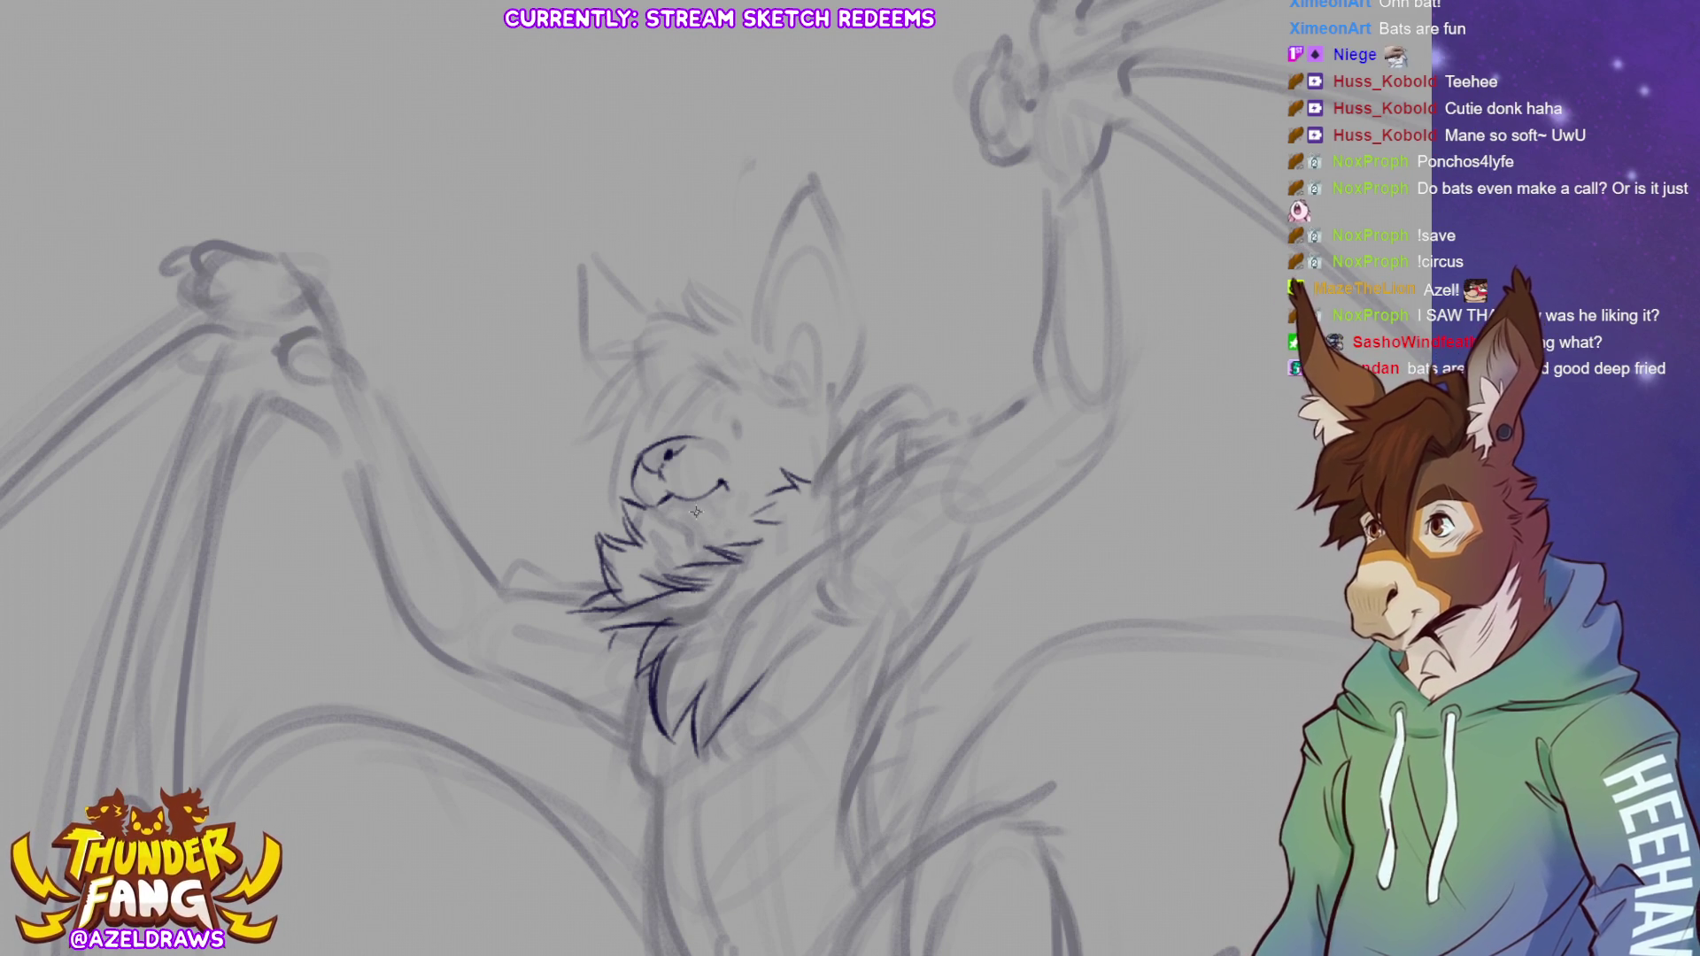
{"action": "left_click_drag", "start_coordinate": [706, 497], "coordinate": [715, 501]}
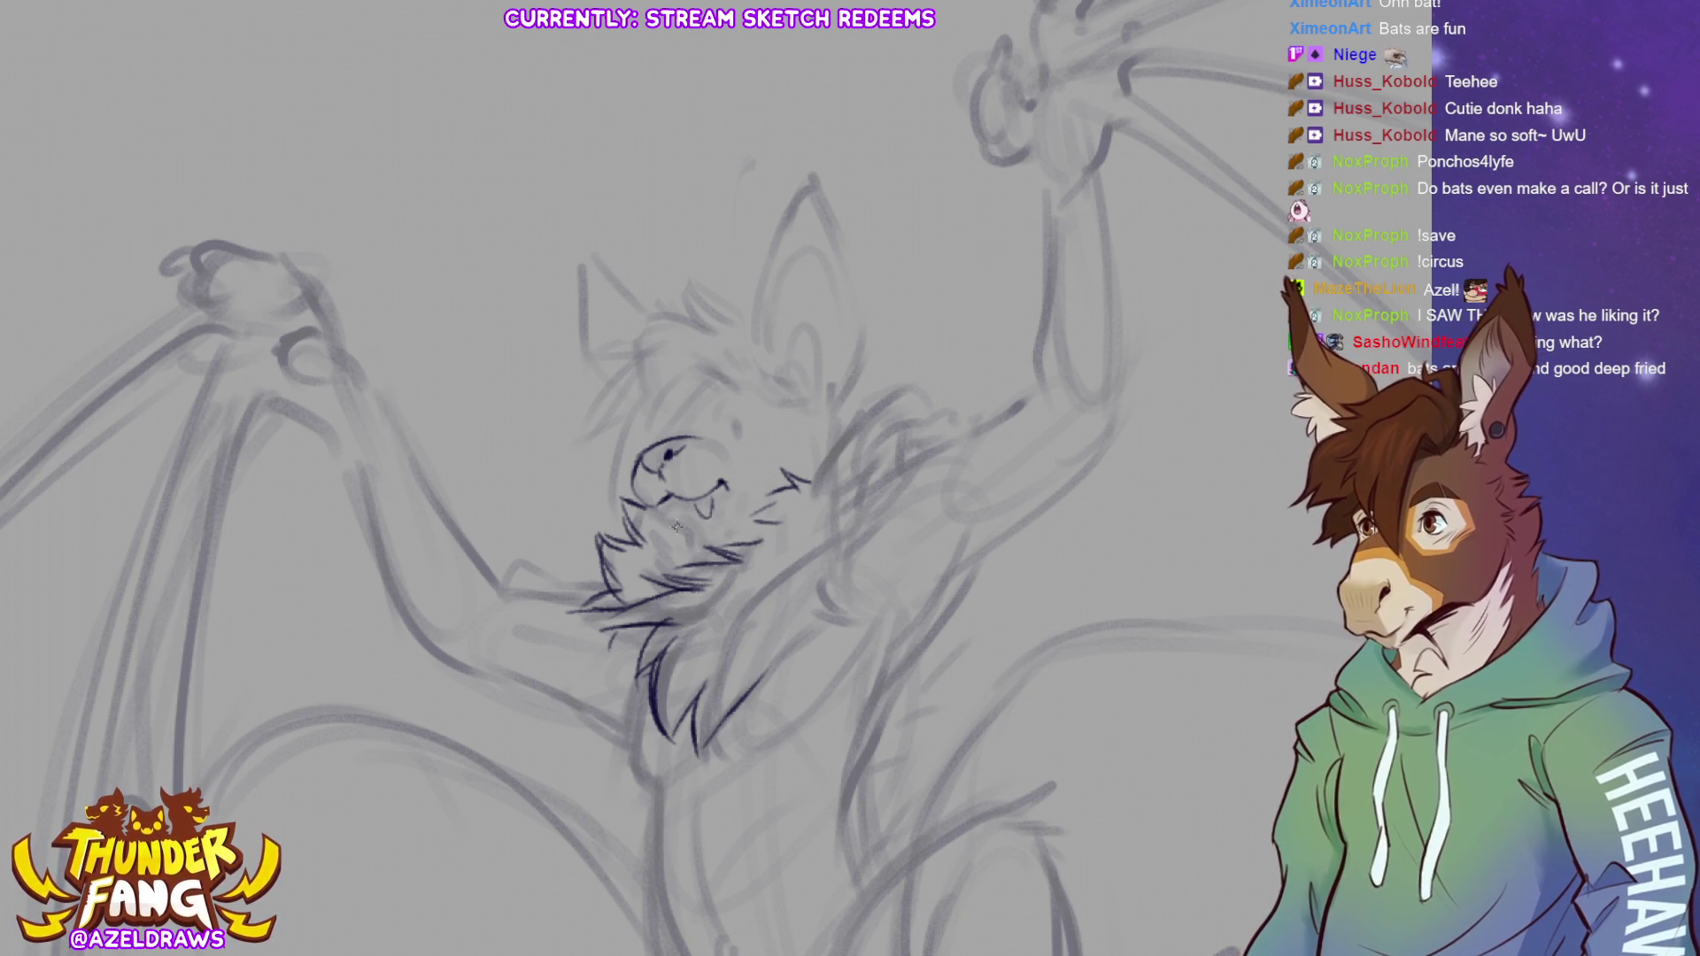
{"action": "key", "text": "ctrl+z"}
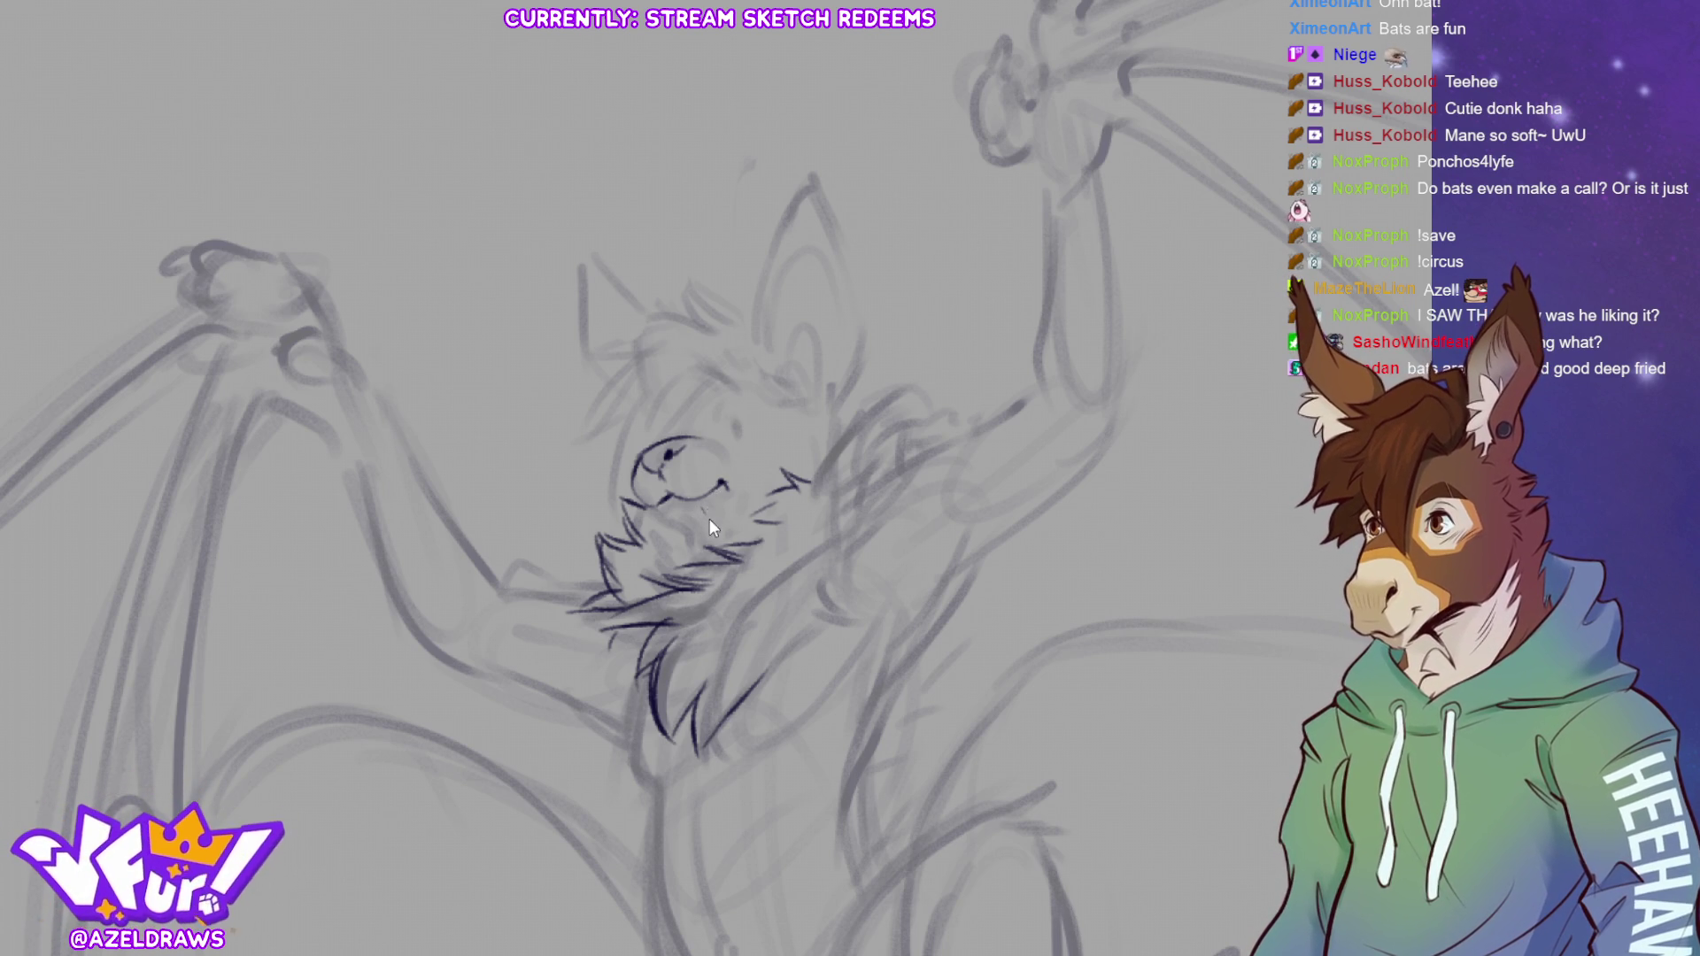
Redraw the lower mouth lines under the muzzle and add fangs at the open mouth
{"action": "mouse_move", "coordinate": [705, 498]}
{"action": "left_mouse_down"}
{"action": "mouse_move", "coordinate": [714, 521]}
{"action": "mouse_move", "coordinate": [722, 486]}
{"action": "left_mouse_up"}
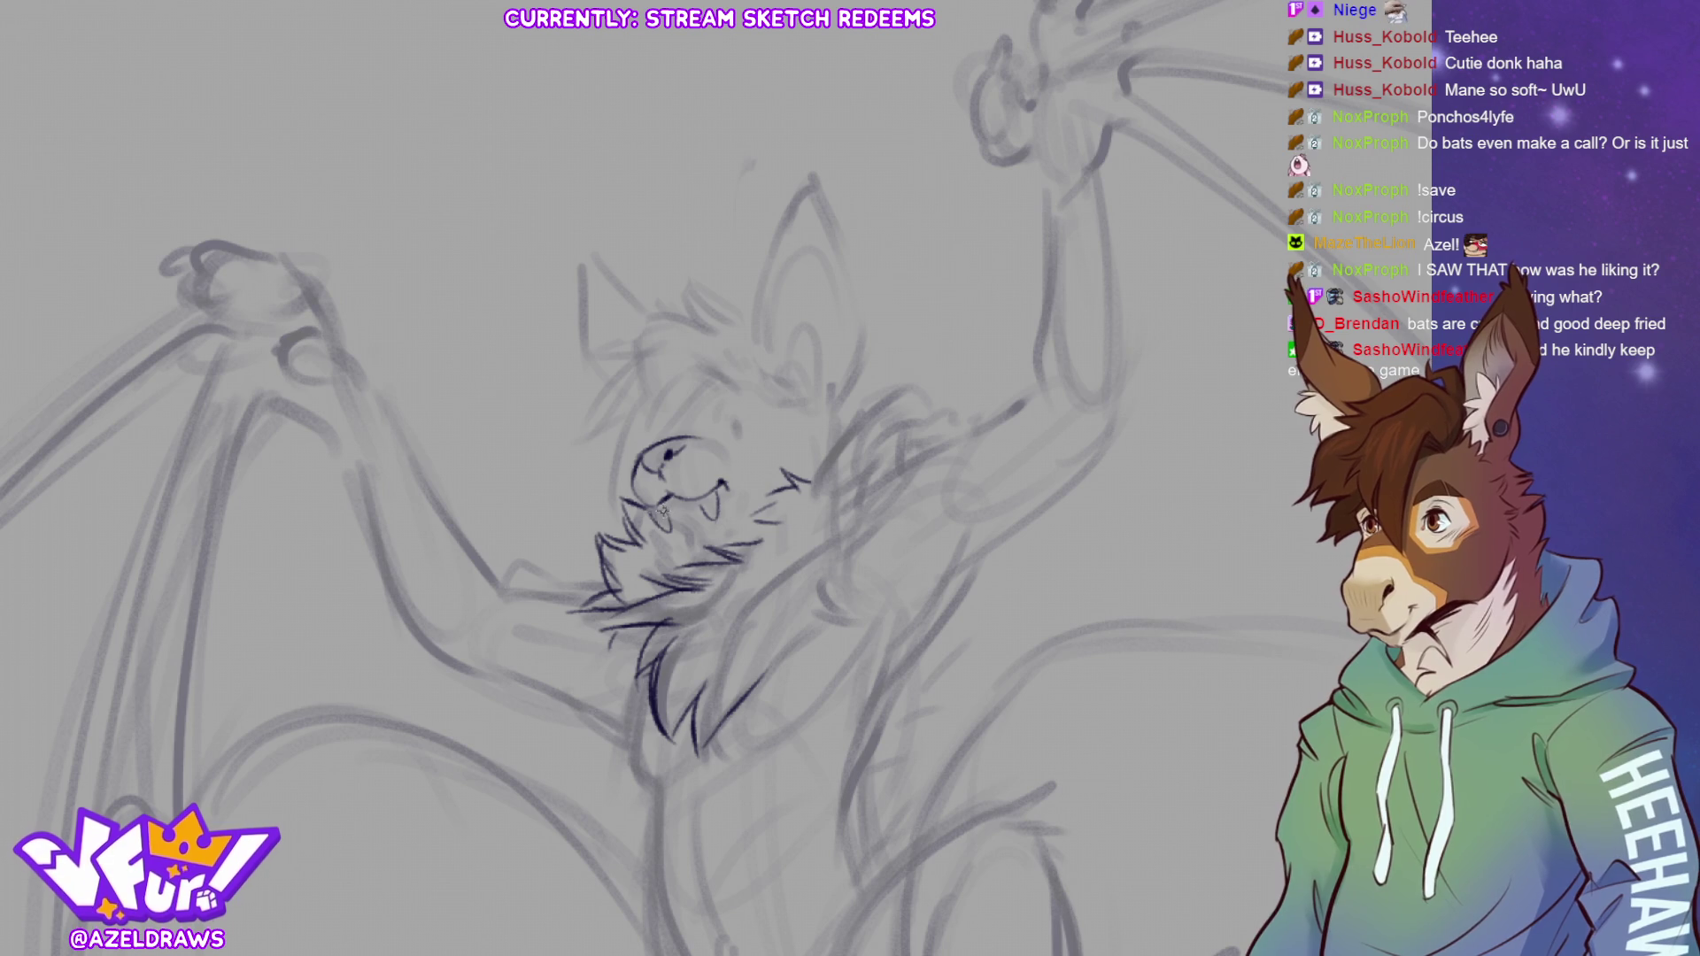
{"action": "left_click_drag", "start_coordinate": [671, 511], "coordinate": [706, 500]}
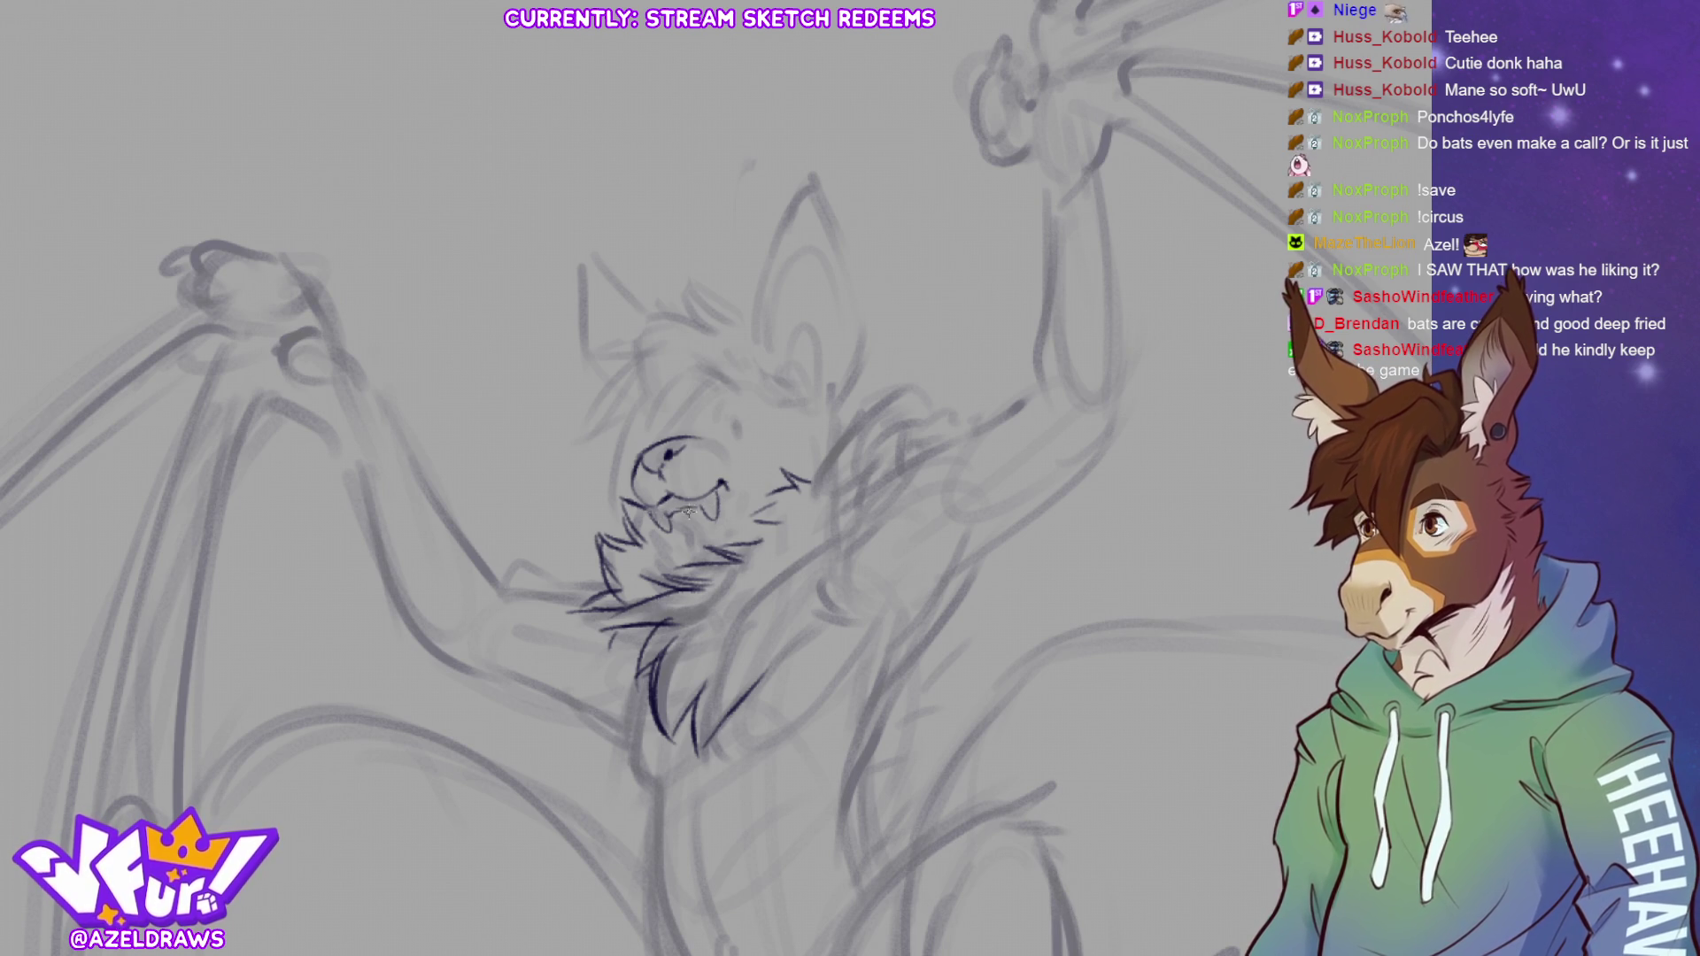
{"action": "left_click_drag", "start_coordinate": [666, 510], "coordinate": [721, 505]}
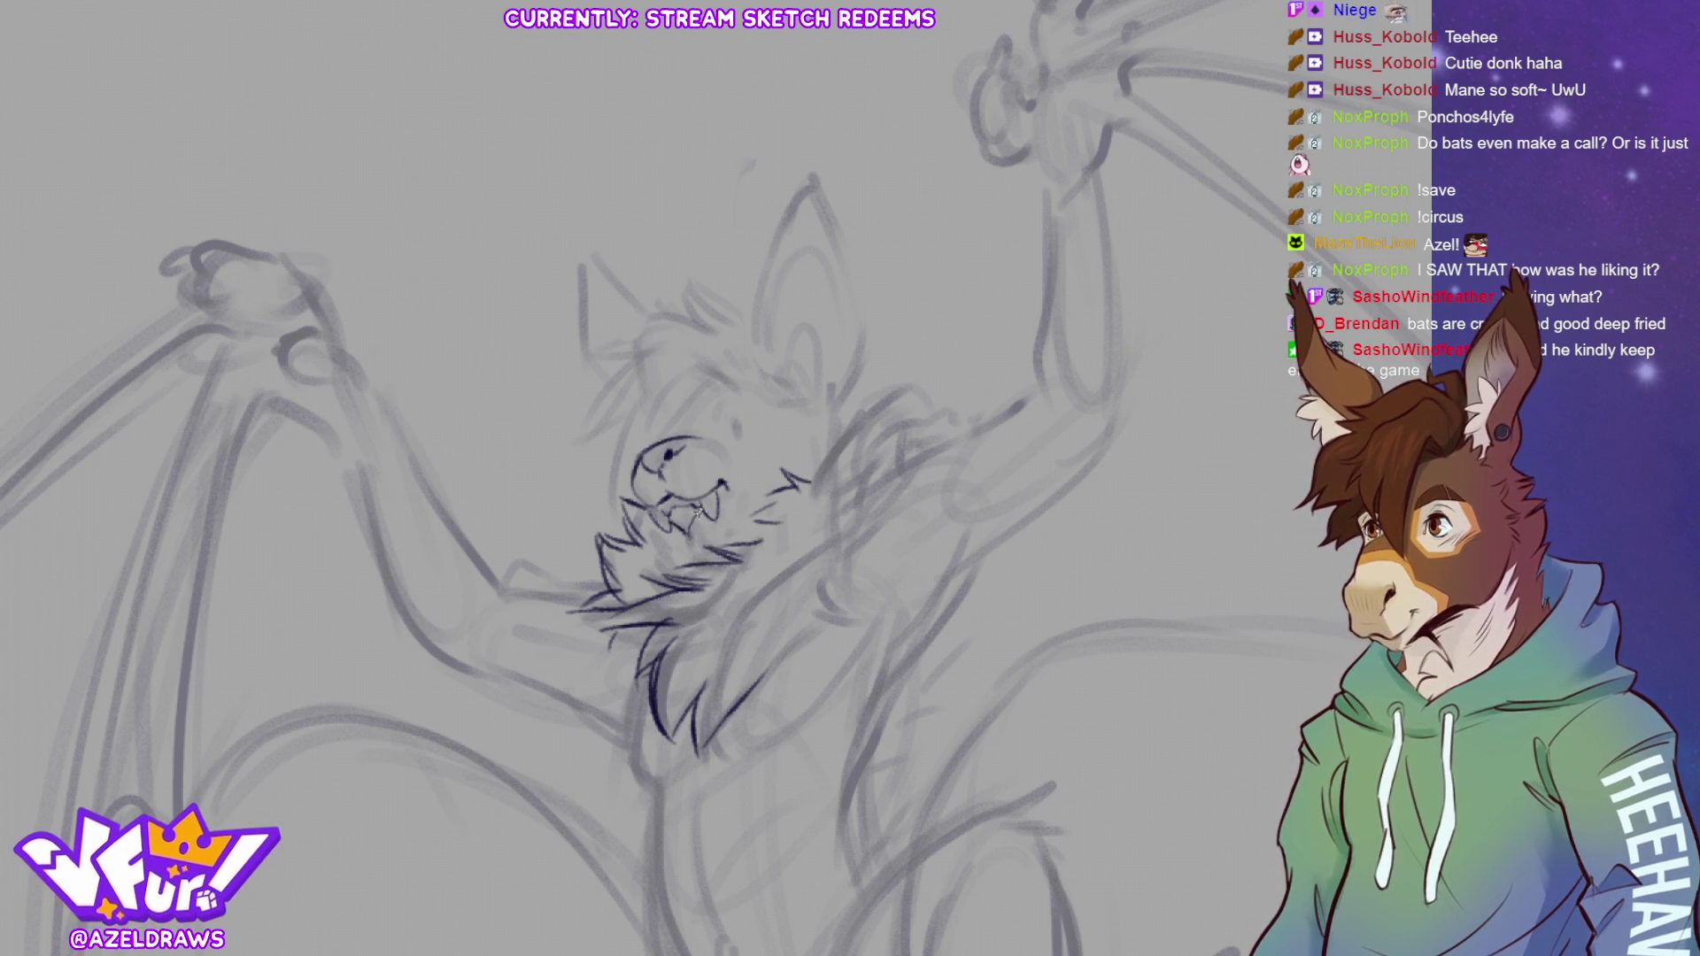
{"action": "left_click_drag", "start_coordinate": [719, 547], "coordinate": [728, 536]}
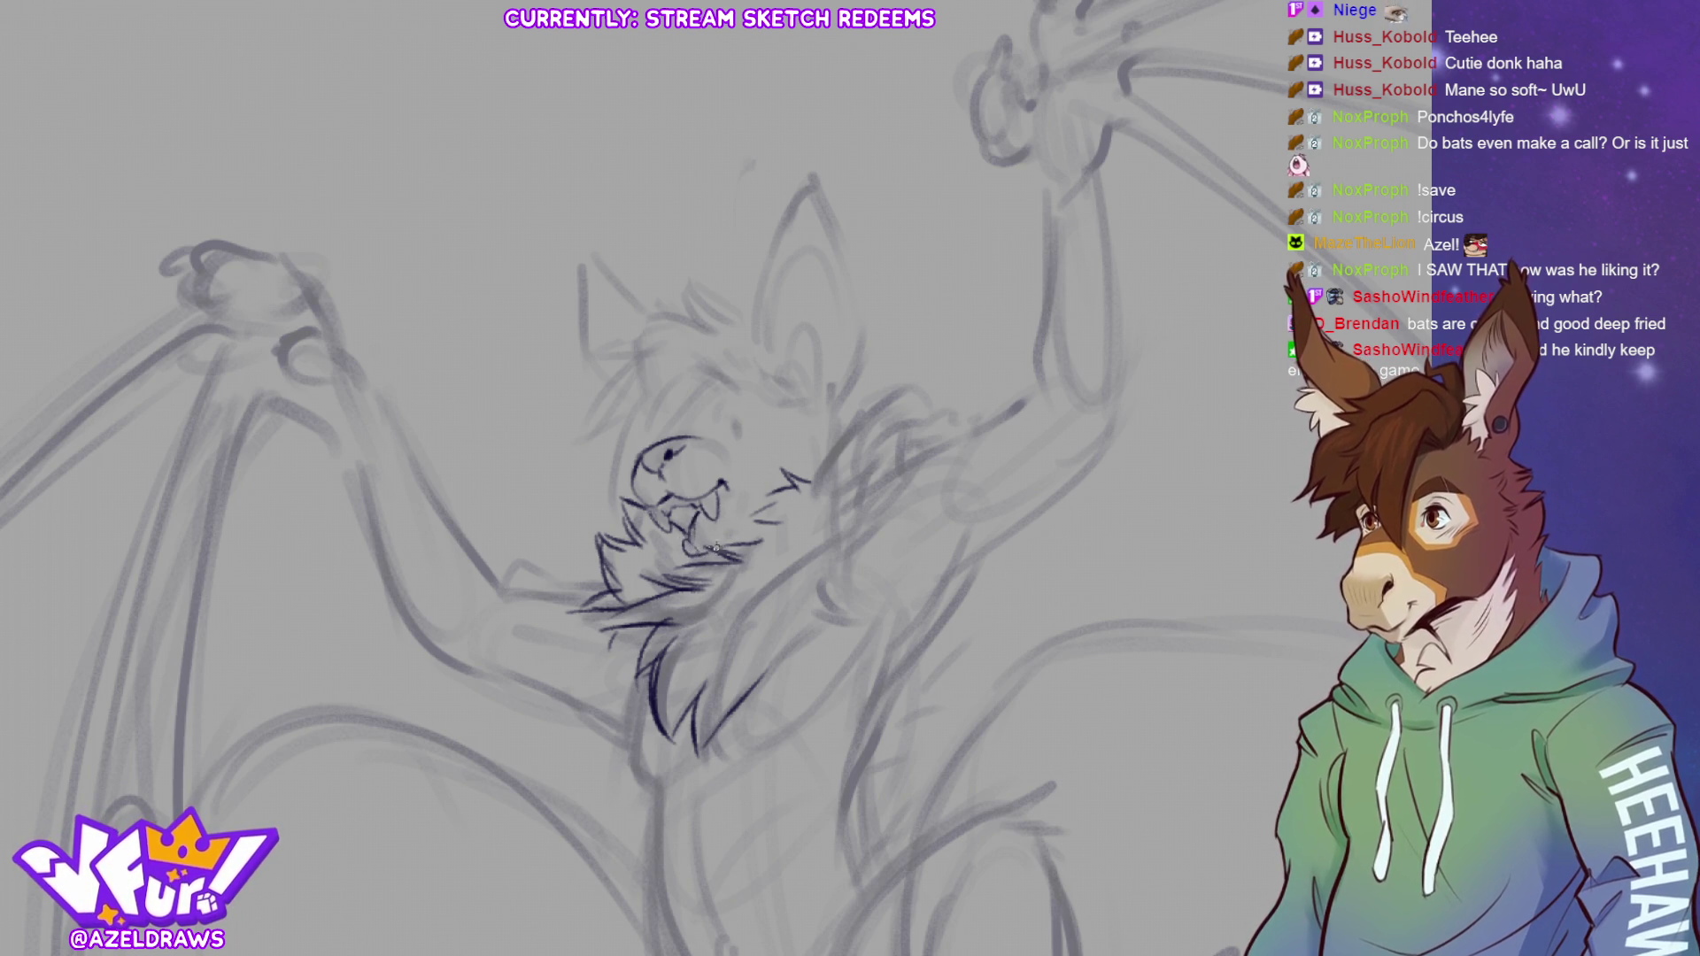
{"action": "mouse_move", "coordinate": [731, 532]}
{"action": "left_mouse_down"}
{"action": "mouse_move", "coordinate": [723, 483]}
{"action": "mouse_move", "coordinate": [733, 534]}
{"action": "left_mouse_up"}
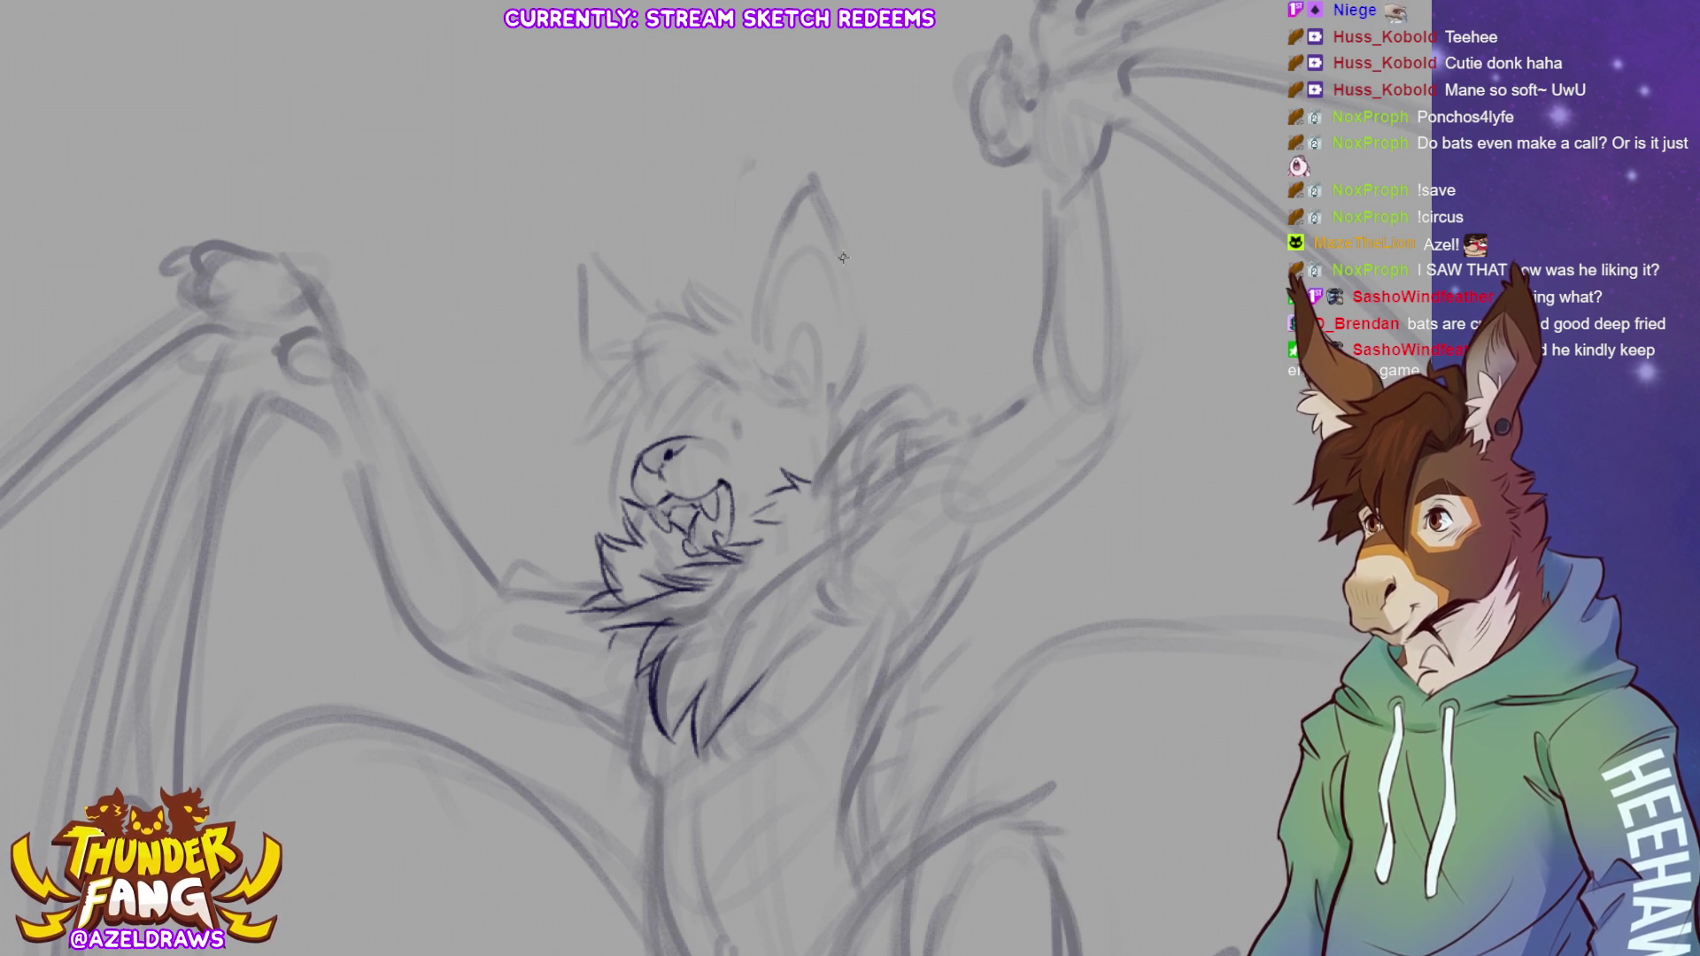